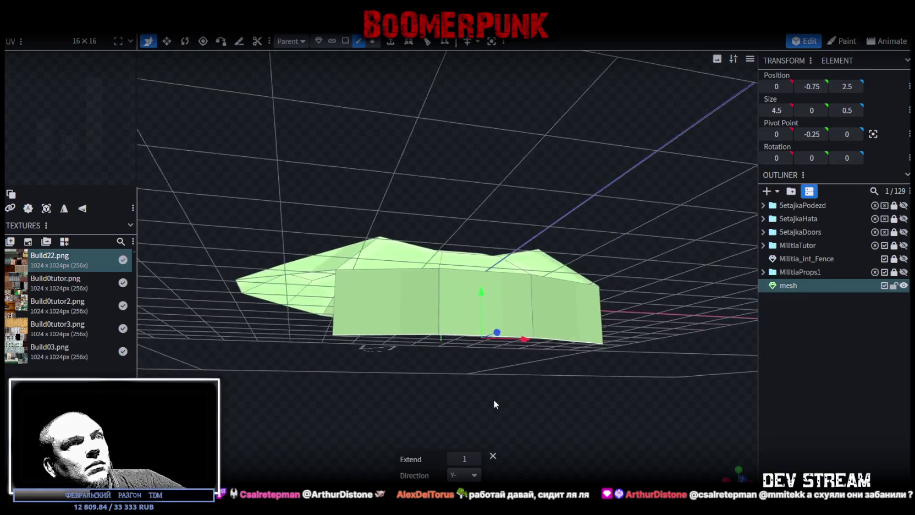
Step: Stretch the blanket's bottom edge down into a flap, narrowing it and shifting it along X
left_click(545, 338)
left_click(508, 338)
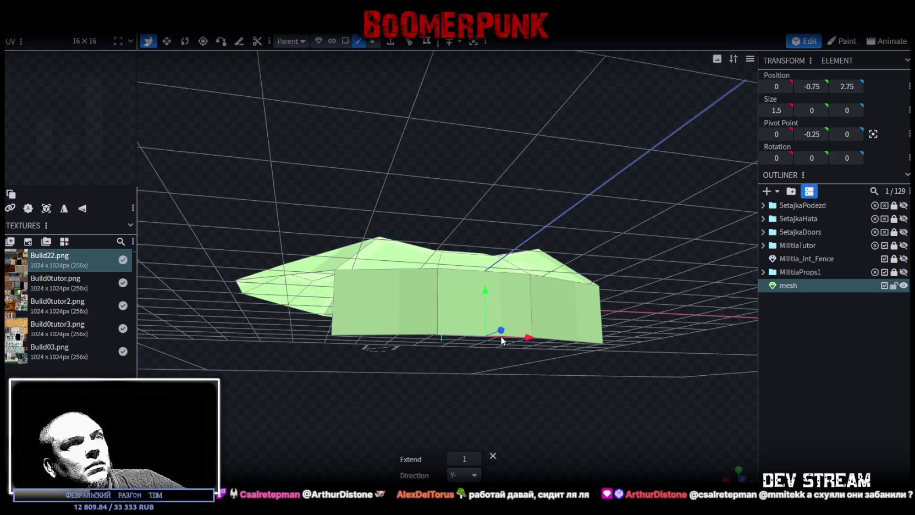
left_click_drag(492, 306, 548, 368)
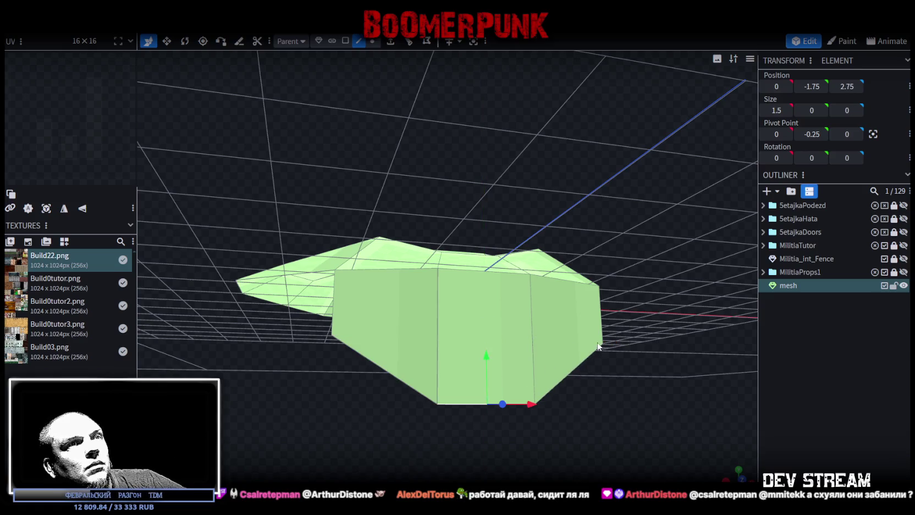
key("v")
left_click_drag(533, 404, 512, 406)
key("v")
left_click_drag(627, 387, 386, 391)
Step: Push one flap face slightly outward, from Z 2.75 to 2.85
left_click(345, 41)
left_click(336, 338)
left_click_drag(402, 308, 415, 346)
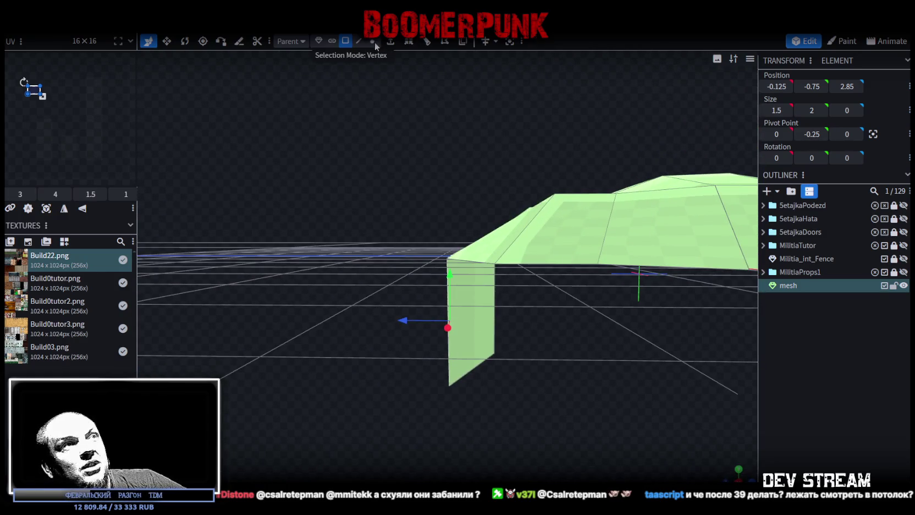
Step: Lower the flap's bottom tip vertex to Y -2.15 and shift it to X 0.3, then check it in side view
left_click(374, 41)
left_click_drag(448, 426, 488, 369)
left_click(503, 360)
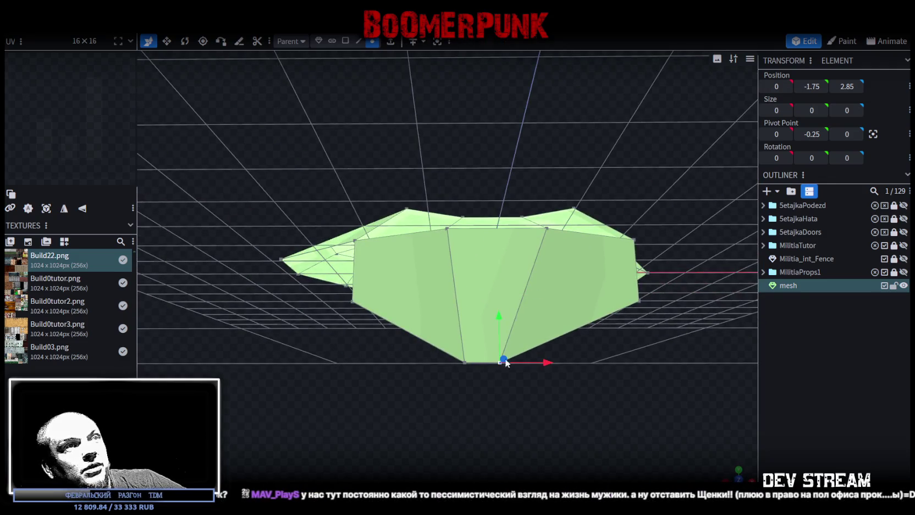
left_click_drag(499, 319, 506, 348)
left_click_drag(546, 393, 565, 391)
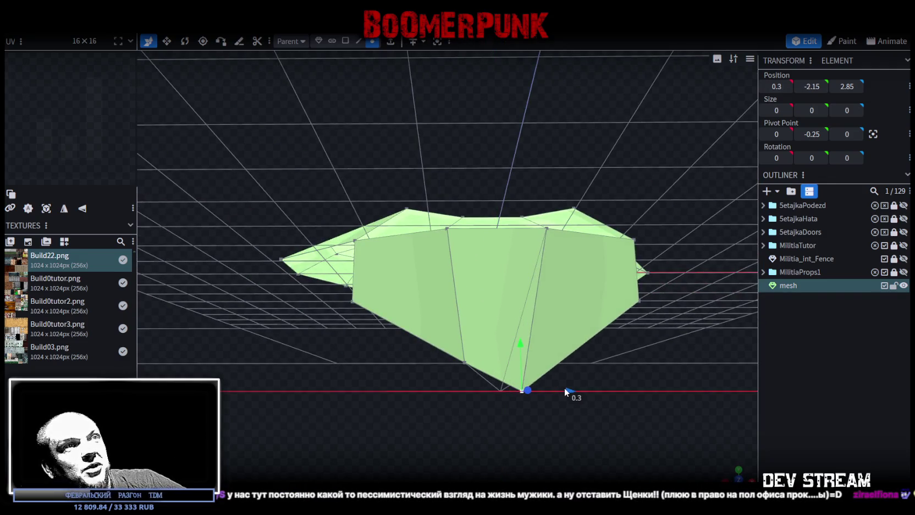
left_click_drag(631, 398, 559, 414)
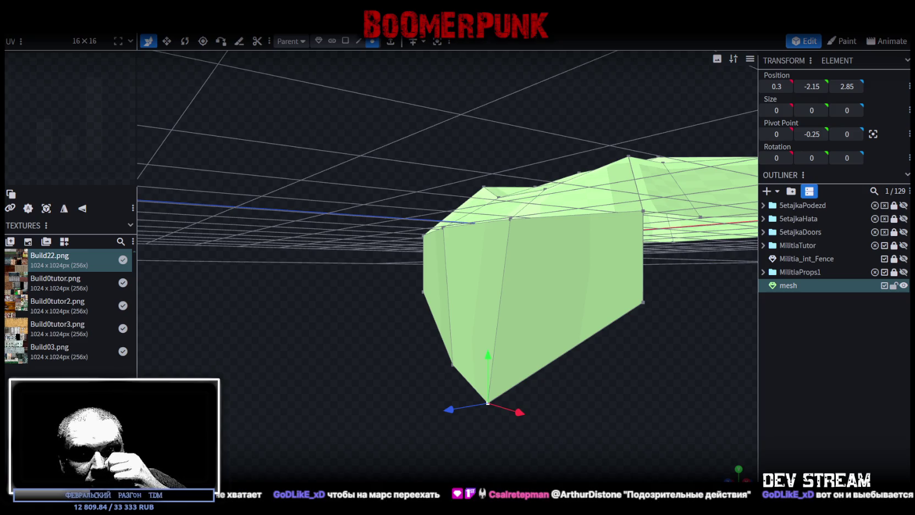
left_click_drag(615, 391, 695, 459)
key("KP_1")
scroll("up", 3)
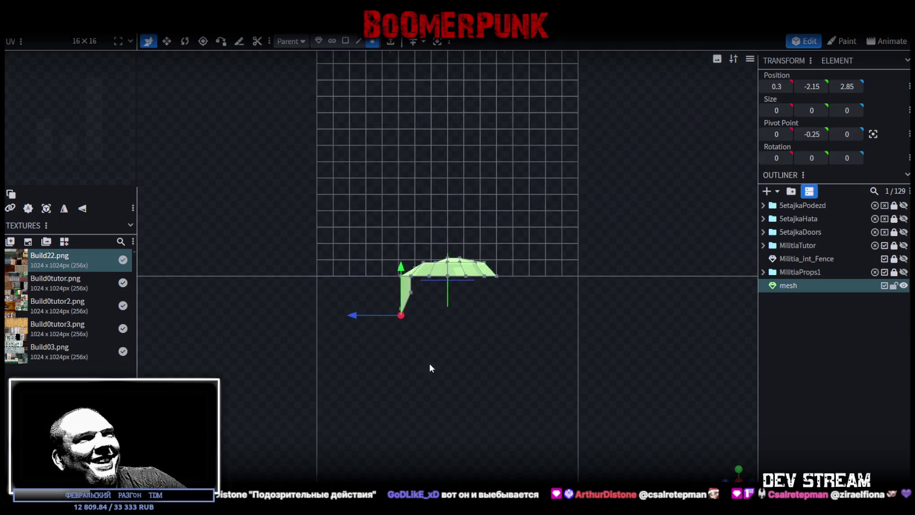
Step: Set the flap's top corner vertex and lower vertices to Z 2 so the side hangs straight
scroll("up", 3)
left_click(506, 306)
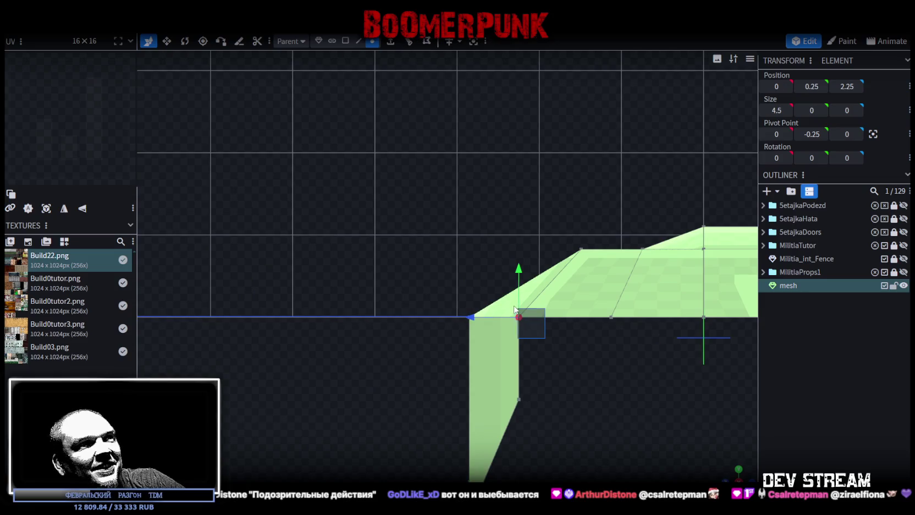
left_click_drag(476, 316, 492, 317)
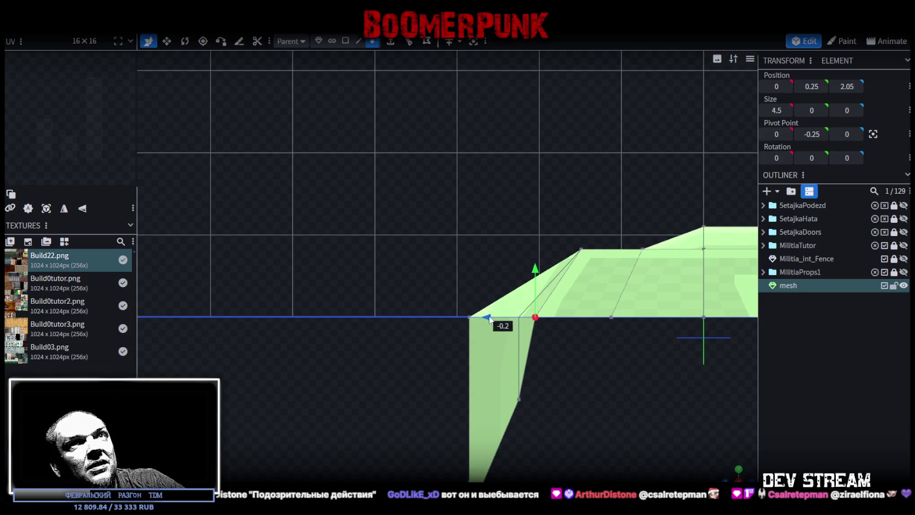
left_click_drag(846, 86, 841, 87)
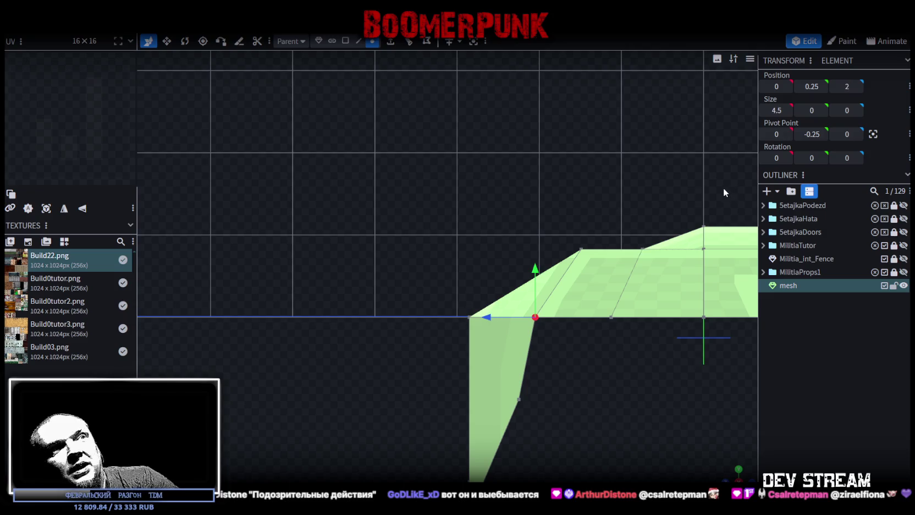
left_click_drag(550, 457, 558, 347)
left_click_drag(522, 449, 473, 376)
left_click_drag(572, 452, 441, 266)
left_click(846, 86)
type("2")
key("Return")
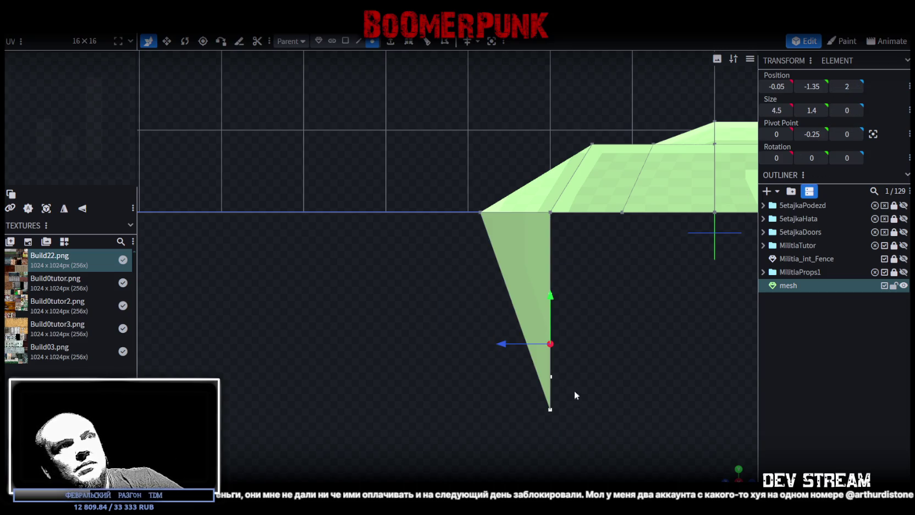
Step: Push the flap's bottom-right vertices out to Z 2.25
left_click_drag(739, 468, 537, 315)
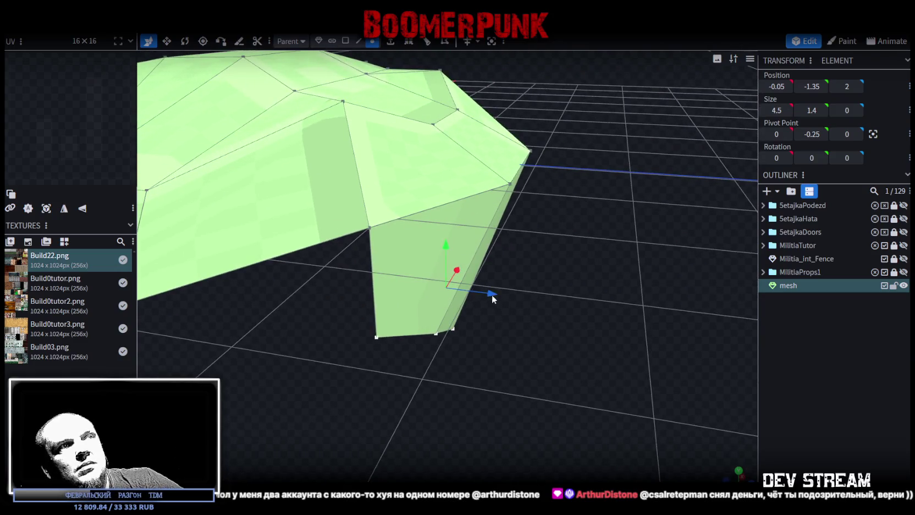
left_click_drag(469, 349, 428, 318)
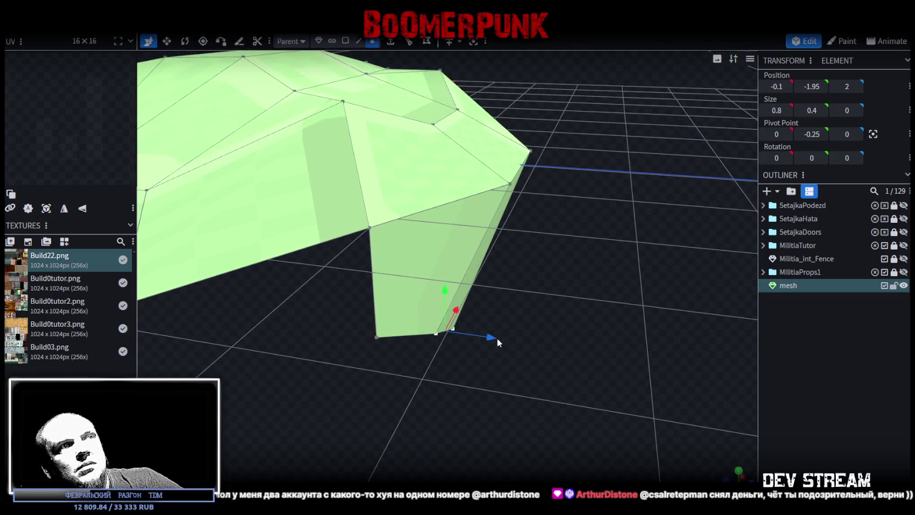
left_click_drag(493, 337, 504, 339)
left_click_drag(491, 386, 540, 368)
left_click(474, 362)
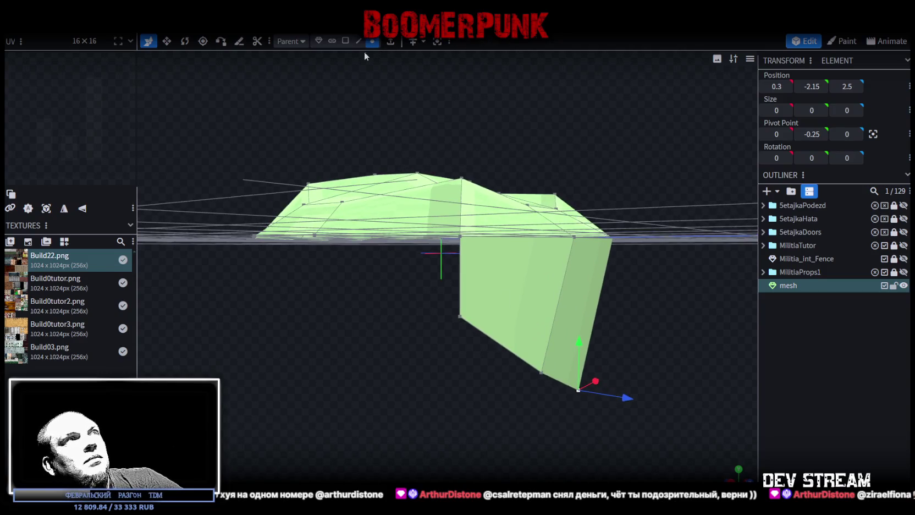
Step: Raise the flap's bottom-left vertex and another bottom vertex along Y to even the drape
left_click_drag(386, 336, 385, 333)
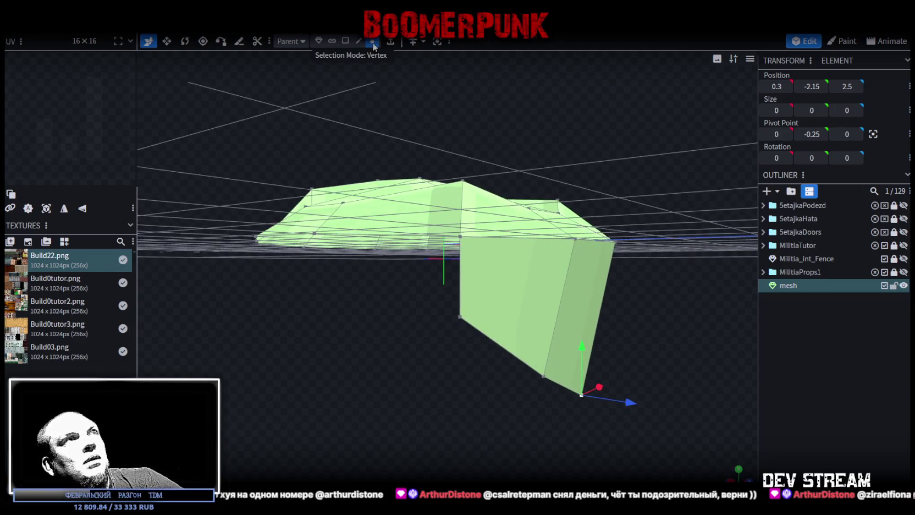
left_click(465, 243)
left_click(559, 382)
left_click_drag(560, 385, 467, 413)
scroll("up", 3)
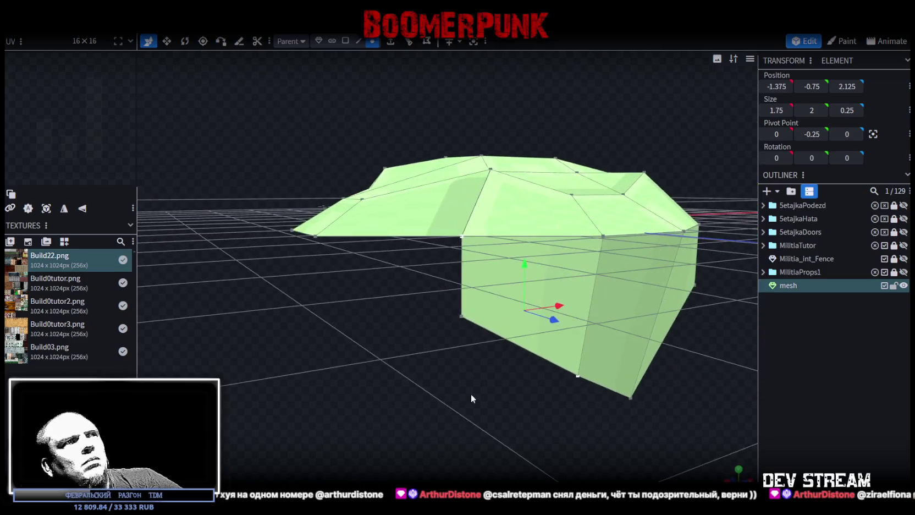
left_click(463, 317)
left_click_drag(461, 268, 468, 209)
scroll("up", 3)
left_click_drag(584, 449, 501, 386)
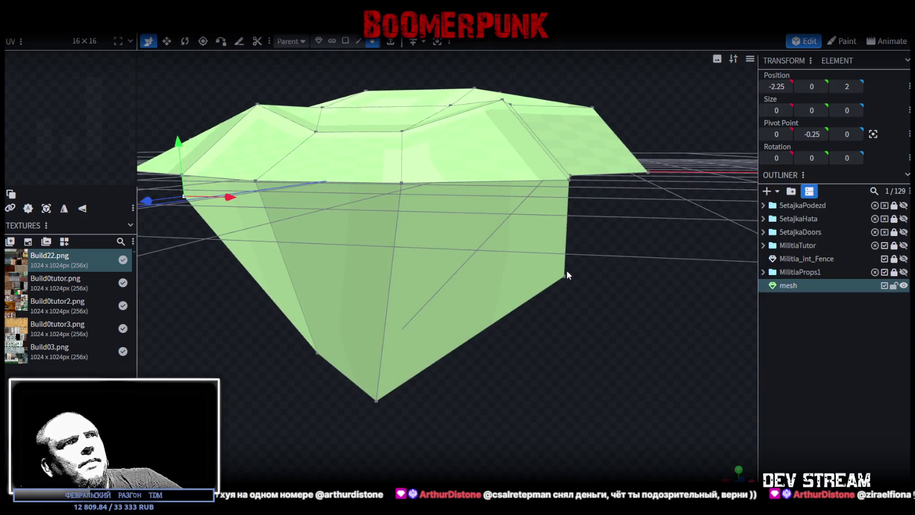
left_click(569, 270)
left_click_drag(566, 231, 571, 139)
left_click_drag(572, 330, 552, 413)
scroll("down", 3)
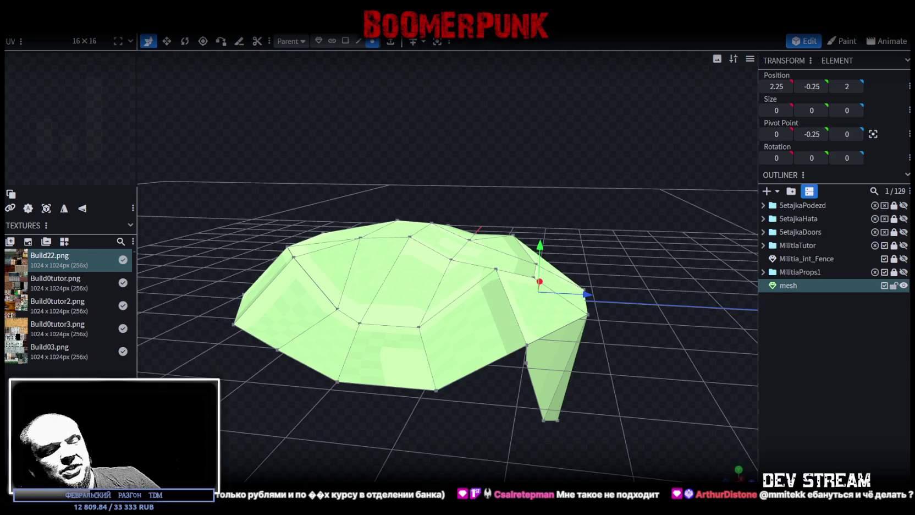
Step: Shift a group of the blanket's rim vertices 0.25 along X
left_click_drag(673, 413, 471, 297)
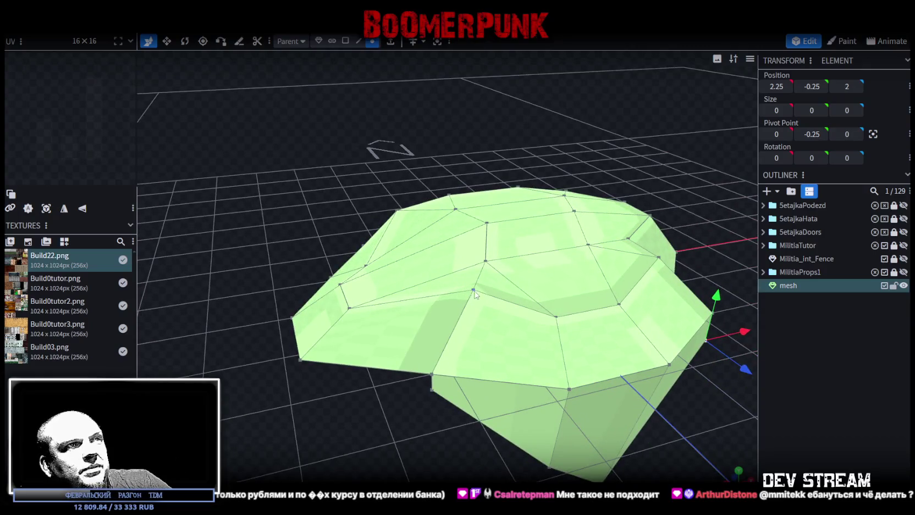
left_click(473, 290)
left_click_drag(472, 300, 502, 375)
left_click(415, 318)
left_click_drag(421, 407, 474, 356)
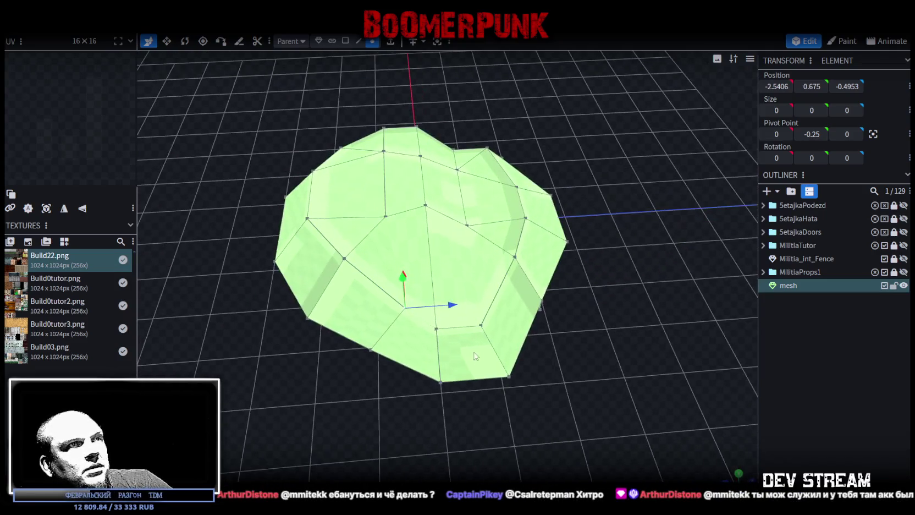
left_click(481, 328)
left_click(525, 375)
left_click_drag(526, 376, 442, 314)
left_click_drag(353, 409, 415, 397)
scroll("down", 3)
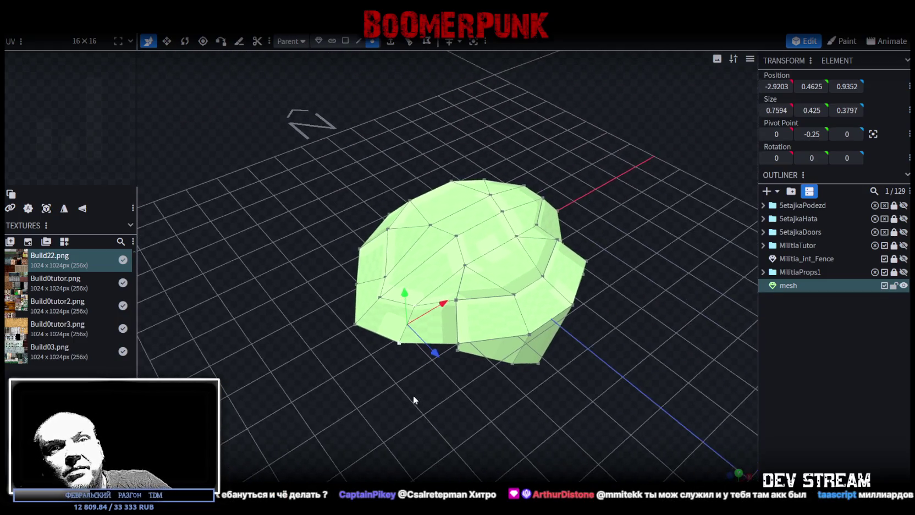
scroll("up", 3)
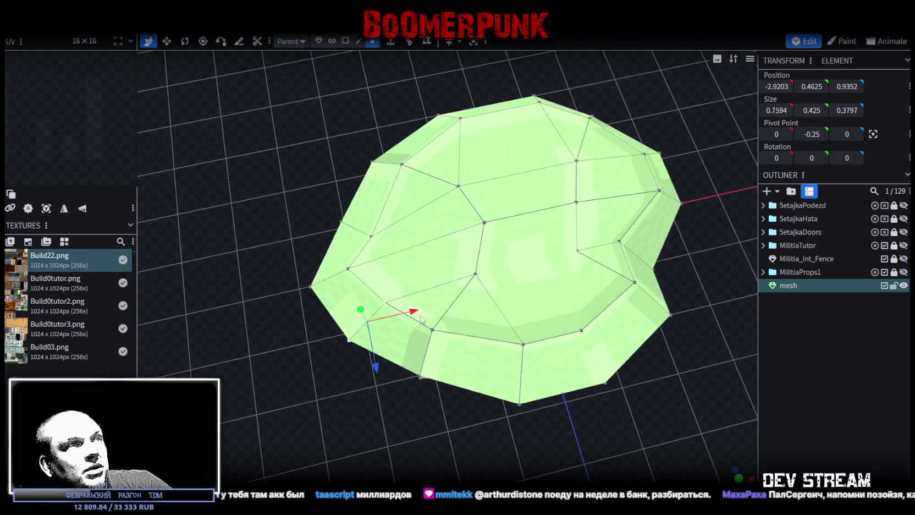
left_click_drag(410, 311, 424, 312)
left_click_drag(361, 418, 411, 387)
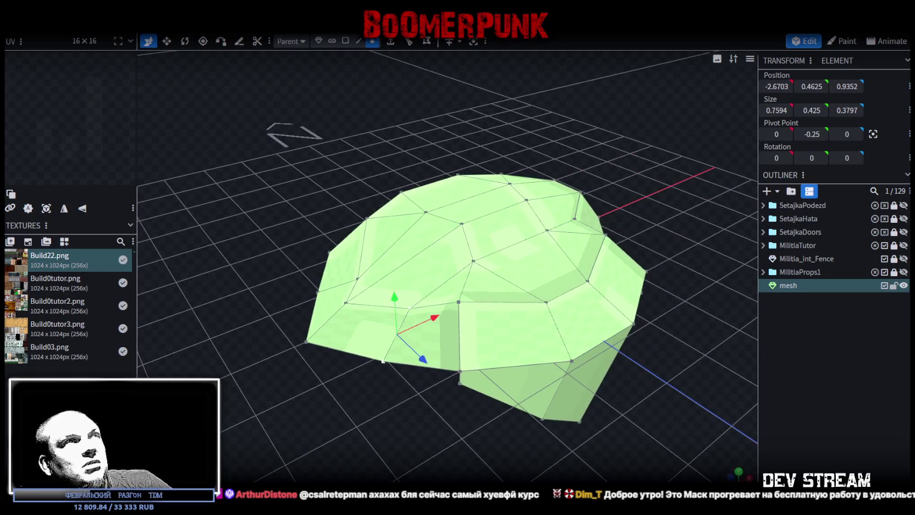
Step: Shift a vertical edge of the flap along X
left_click(359, 41)
scroll("up", 3)
left_click(465, 393)
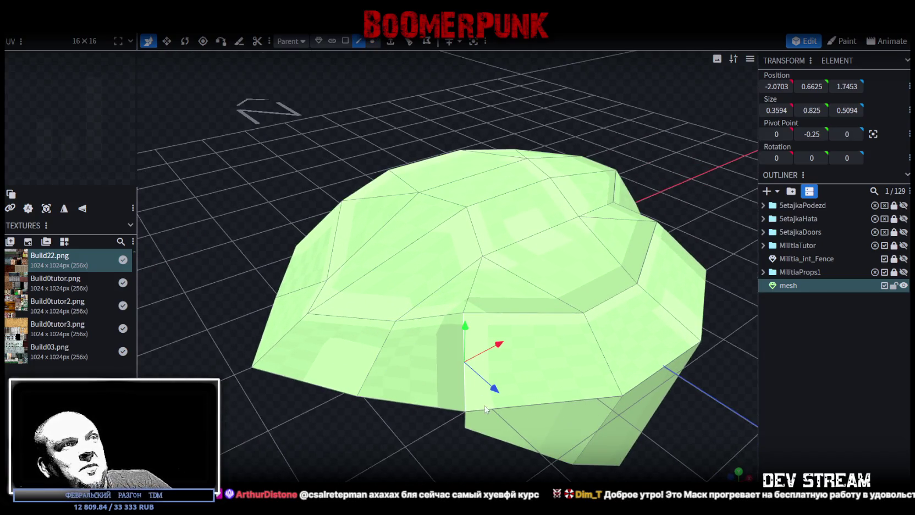
left_click_drag(499, 345, 470, 385)
Step: Lower one rim vertex by 0.2 and a second by 0.4 so that edge droops
left_click(371, 42)
left_click(459, 264)
left_click_drag(456, 229, 456, 246)
left_click(515, 261)
left_click_drag(514, 231, 514, 261)
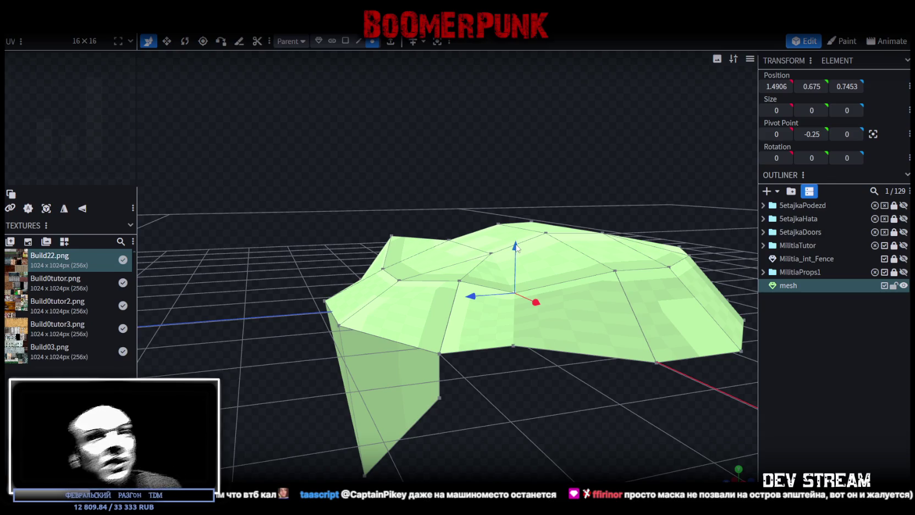
left_click_drag(520, 259, 525, 431)
Step: Move the flap's bottom front face 0.4 along X
left_click(345, 40)
left_click(482, 393)
left_click_drag(448, 425, 464, 411)
left_click_drag(422, 433, 388, 419)
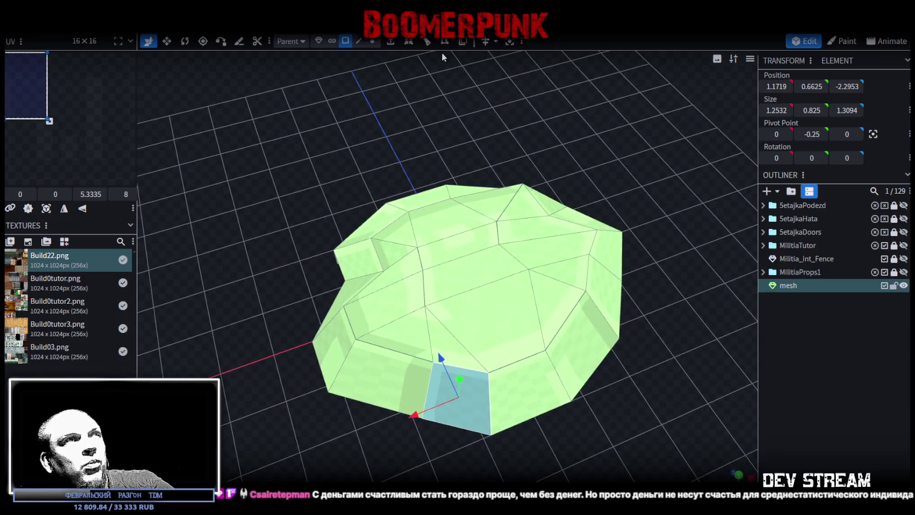
Step: Inspect the blanket from above, picking a rim vertex and then a side face
left_click(372, 41)
left_click_drag(428, 120, 403, 220)
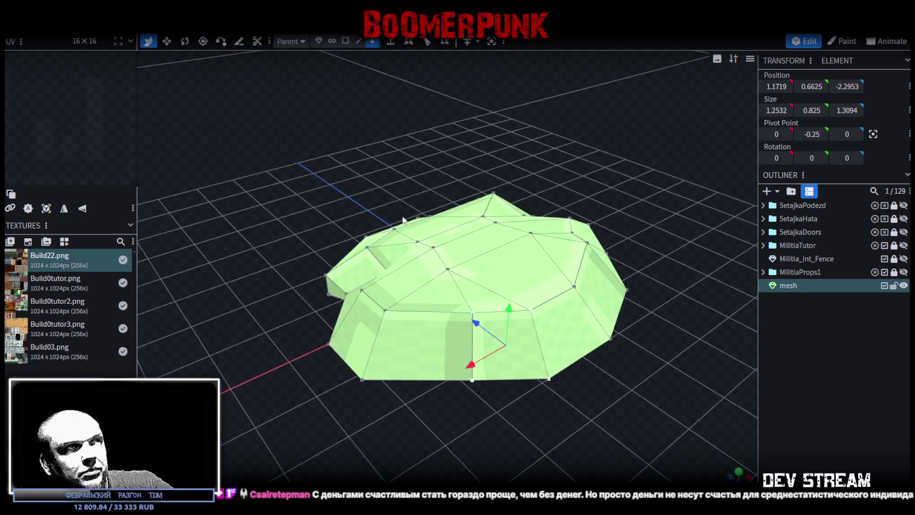
left_click(448, 269)
left_click_drag(571, 197, 561, 180)
left_click_drag(376, 269, 350, 132)
left_click(345, 41)
left_click(381, 357)
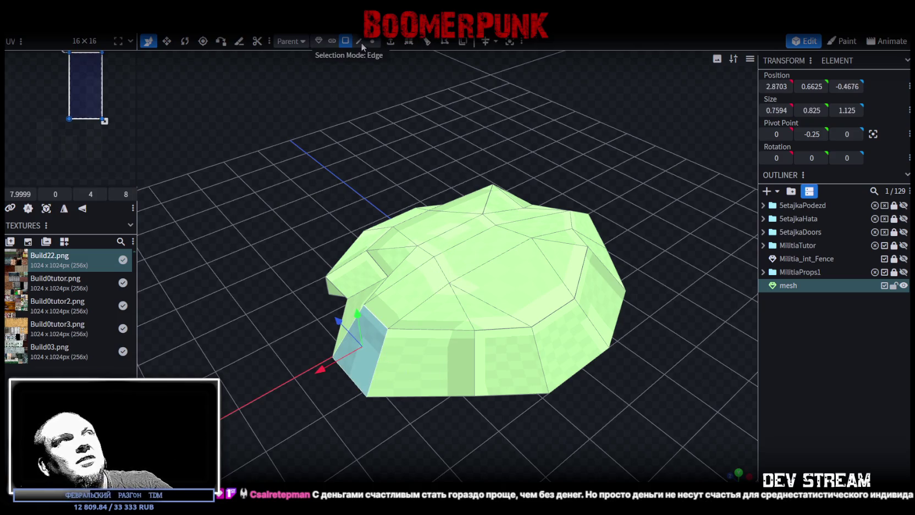
Step: Shift a side edge of the mesh 0.1 along X, from 2.8703 to 2.7703
left_click(361, 42)
left_click(373, 367)
left_click_drag(460, 427, 479, 422)
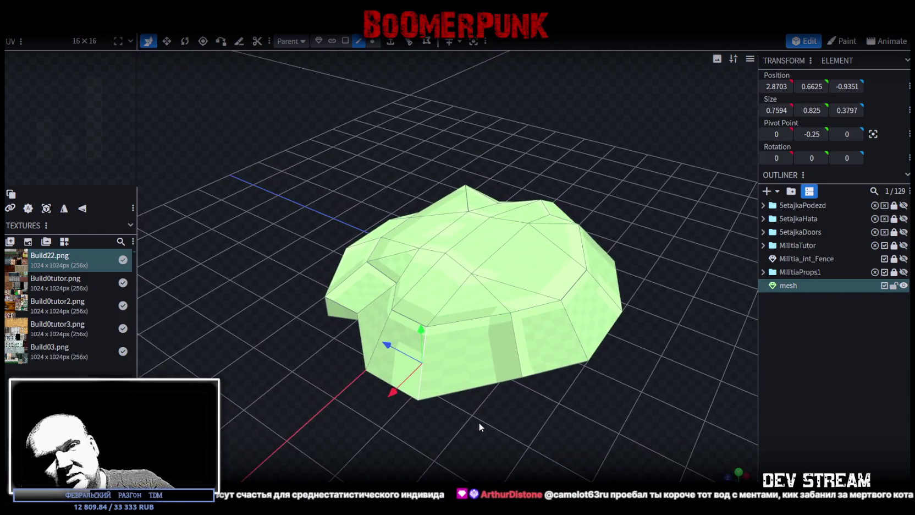
scroll("up", 3)
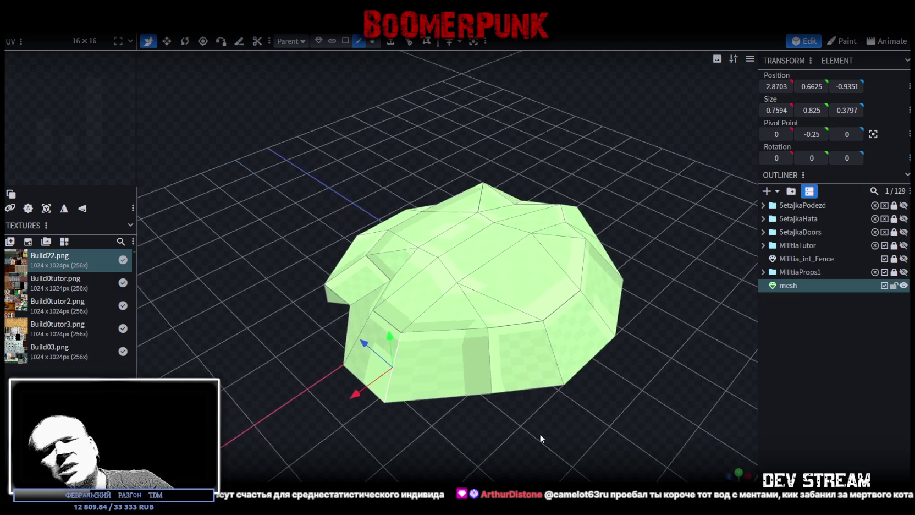
scroll("down", 3)
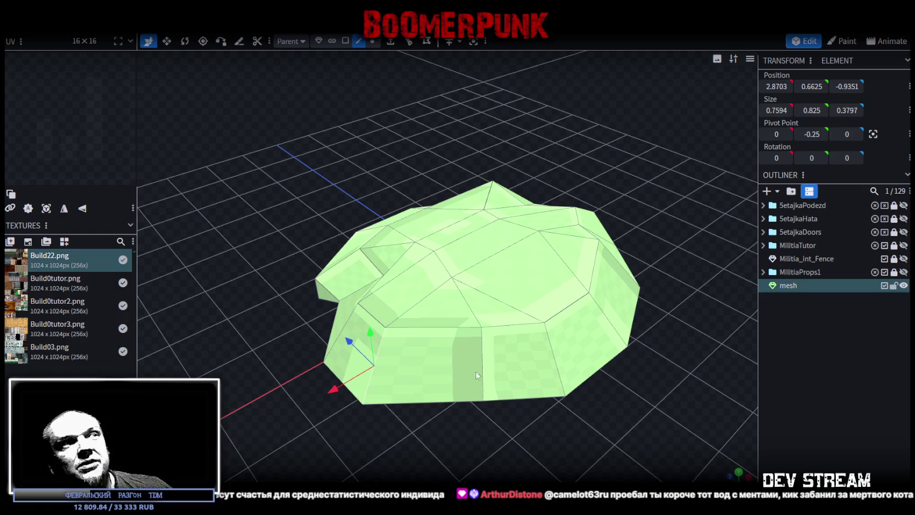
left_click_drag(411, 411, 391, 442)
left_click_drag(316, 421, 326, 416)
scroll("down", 3)
left_click_drag(584, 418, 538, 370)
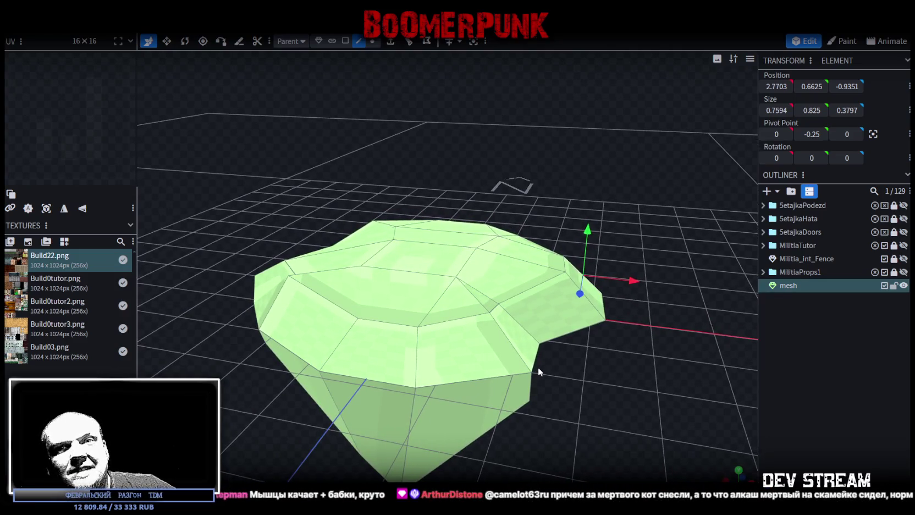
Step: Move one edge further along X and lower a top edge along Y
scroll("up", 3)
left_click(651, 317)
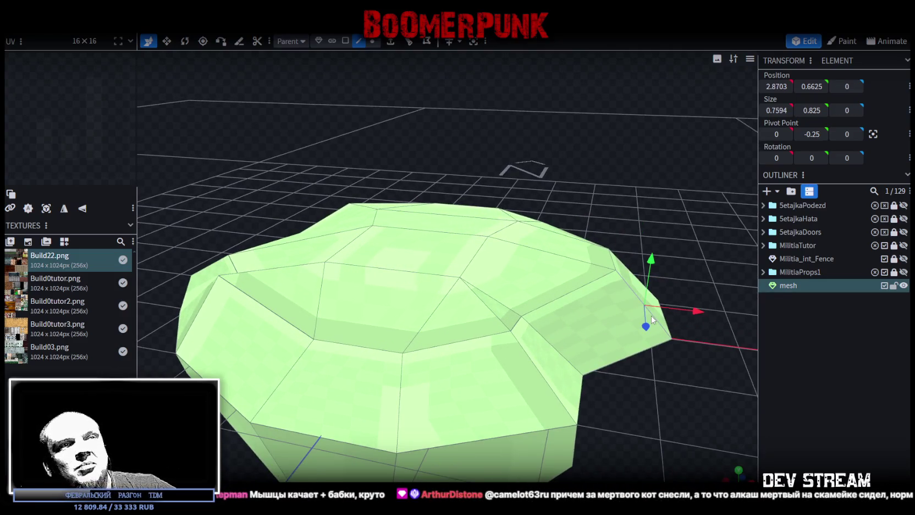
left_click_drag(651, 323, 643, 410)
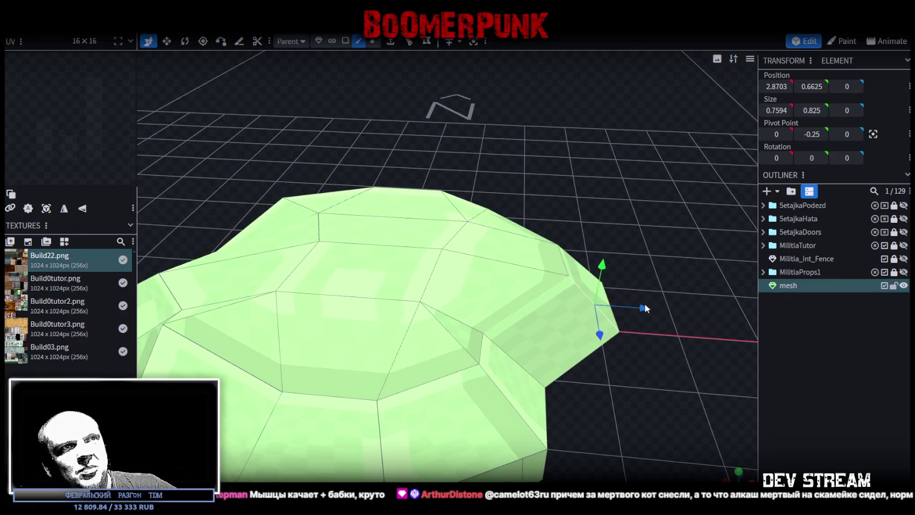
left_click_drag(646, 309, 667, 303)
left_click_drag(663, 397, 539, 385)
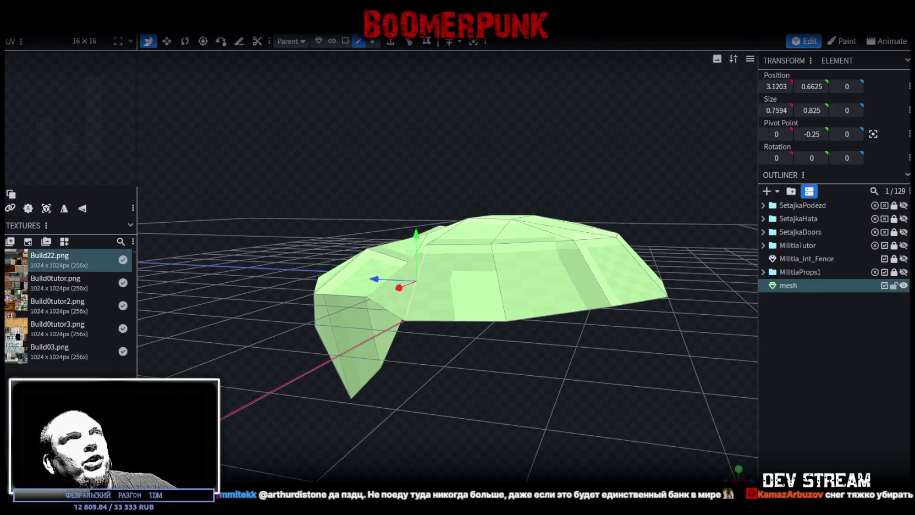
left_click(508, 246)
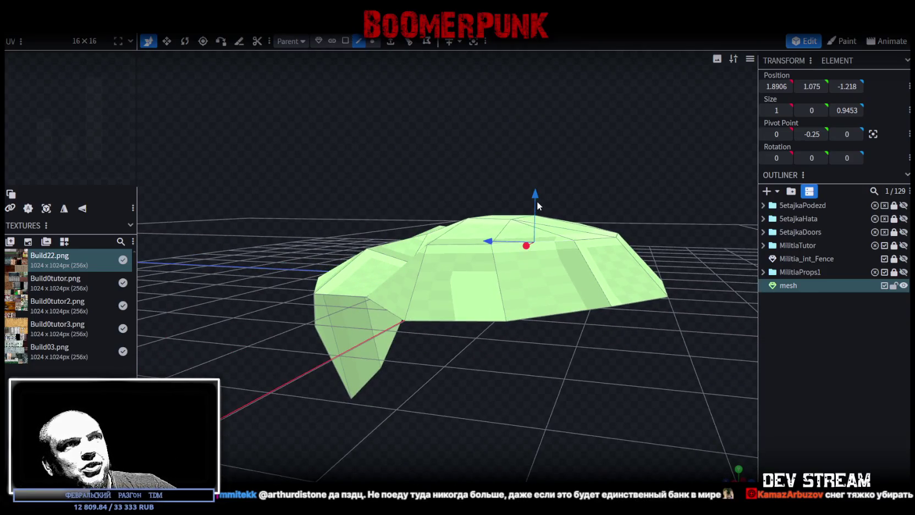
left_click_drag(537, 206, 541, 229)
left_click_drag(655, 343, 487, 365)
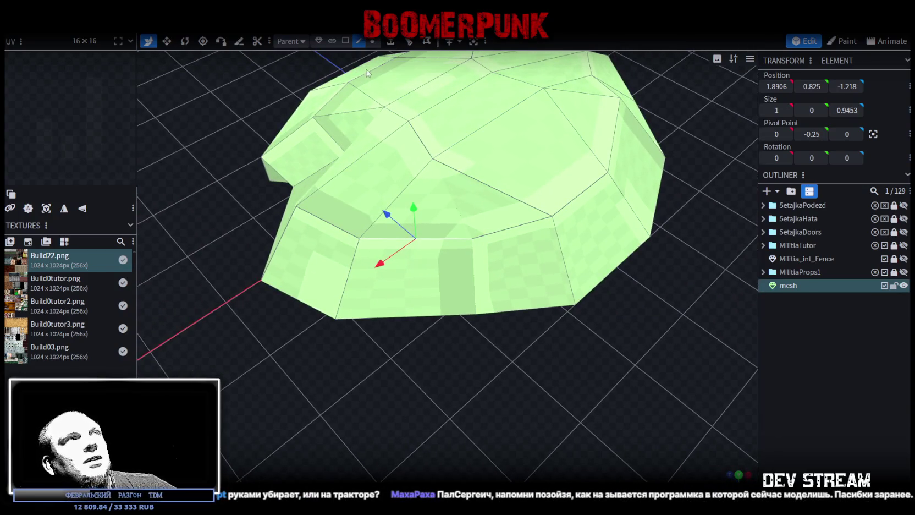
Step: Move a face on the mesh's front wall along X and Z
left_click(461, 258)
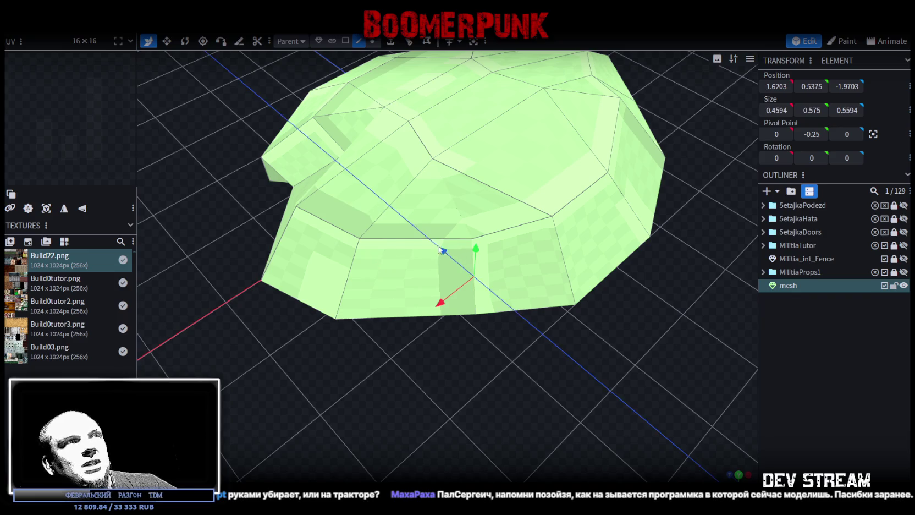
left_click_drag(440, 250, 428, 242)
left_click_drag(435, 284, 376, 369)
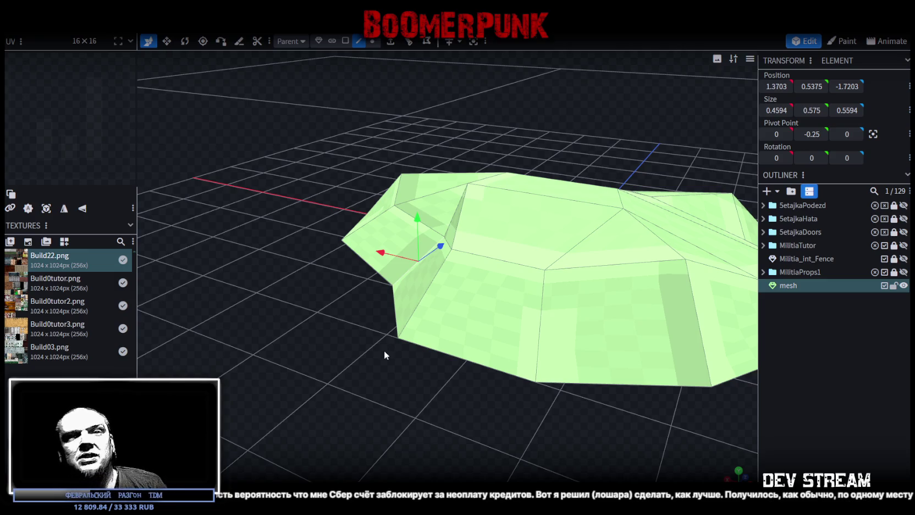
scroll("down", 3)
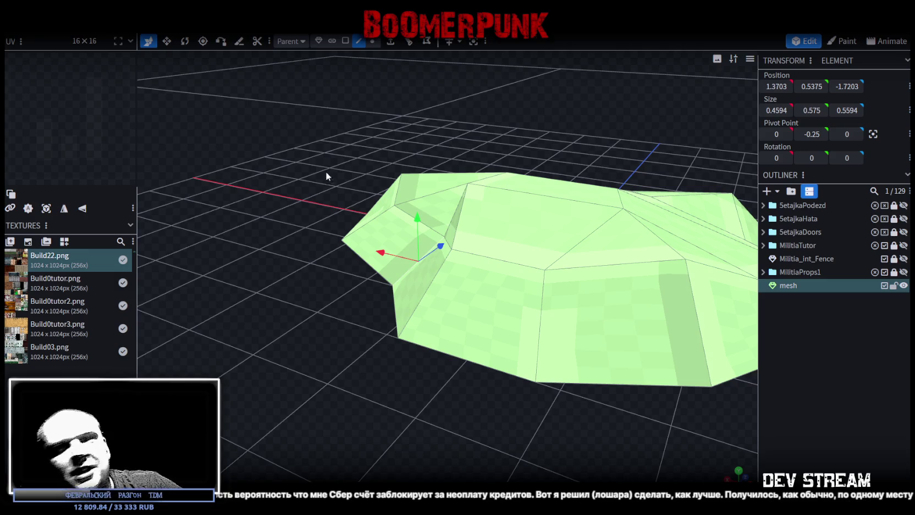
left_click_drag(357, 266, 346, 338)
scroll("up", 3)
left_click_drag(534, 152, 406, 99)
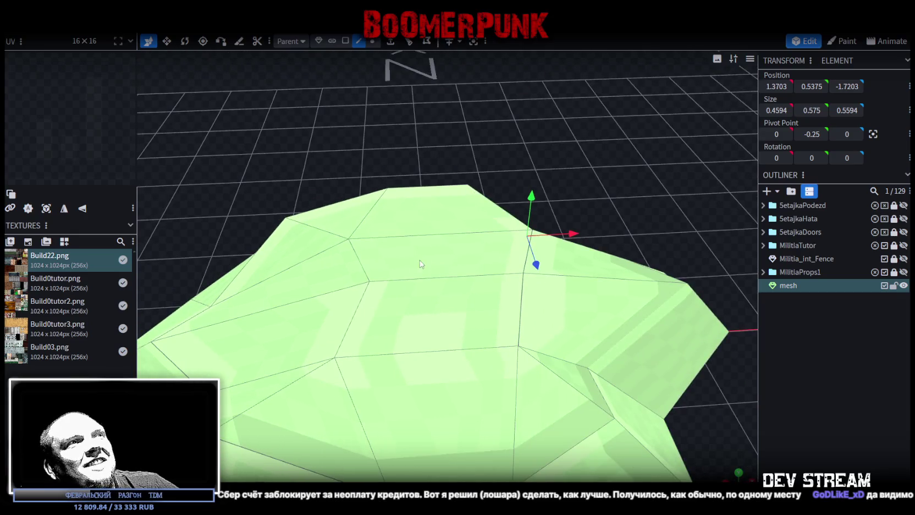
Step: Rotate an edge on the mesh's top to make the cloth more uneven
left_click(428, 238)
left_click_drag(536, 228, 448, 242)
key("v")
left_click_drag(238, 162, 502, 134)
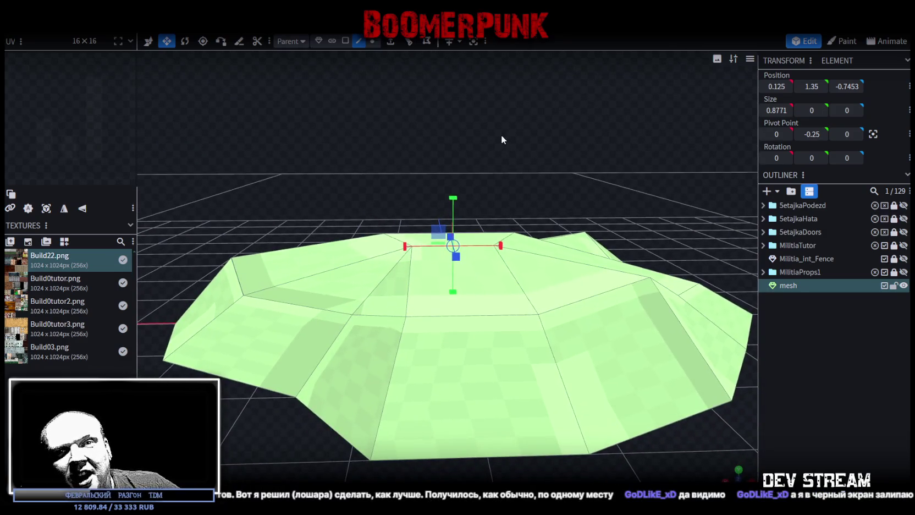
scroll("up", 3)
key("r")
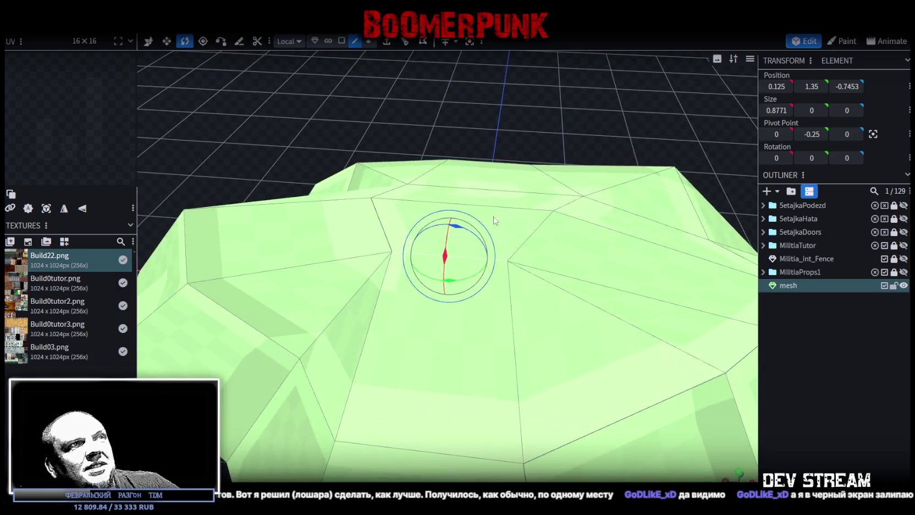
left_click_drag(457, 232, 466, 240)
left_click_drag(370, 151, 393, 48)
Step: Pick vertices around the mesh's top, settling on a single vertex to move
left_click(368, 41)
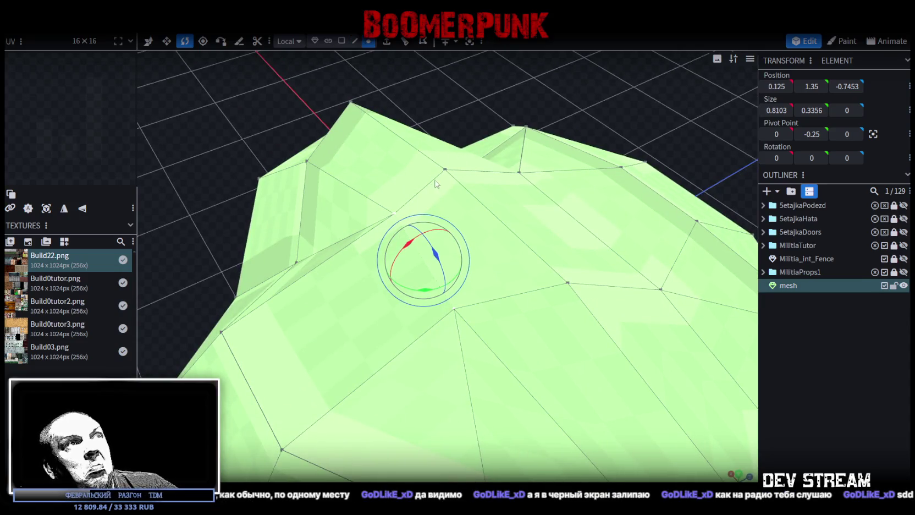
left_click(445, 170)
left_click(456, 310)
left_click_drag(455, 309, 348, 195)
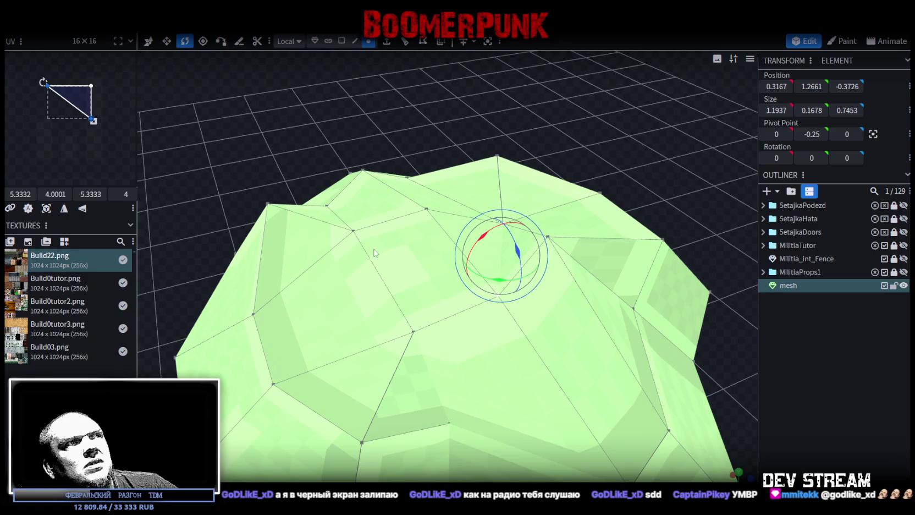
left_click(354, 231)
left_click(497, 296)
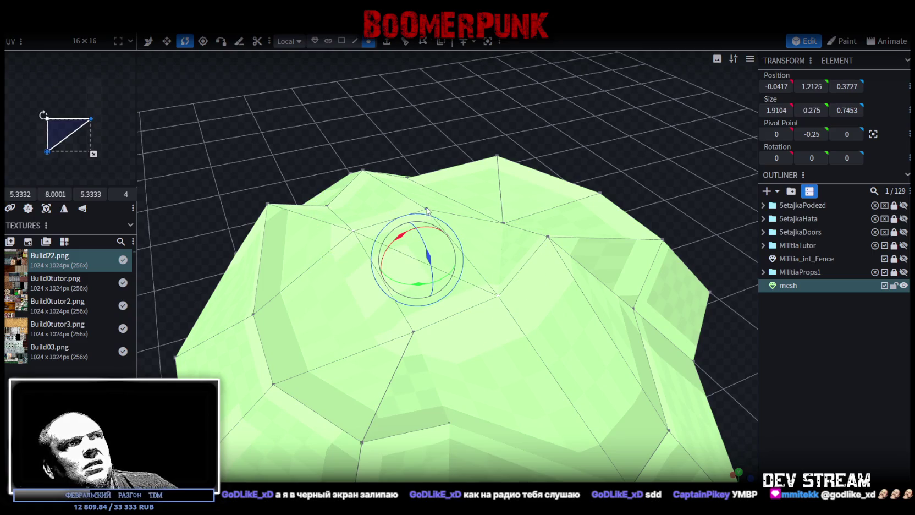
left_click(427, 210)
key("v")
scroll("down", 3)
left_click_drag(281, 378, 450, 223)
left_click_drag(450, 190, 449, 162)
scroll("up", 3)
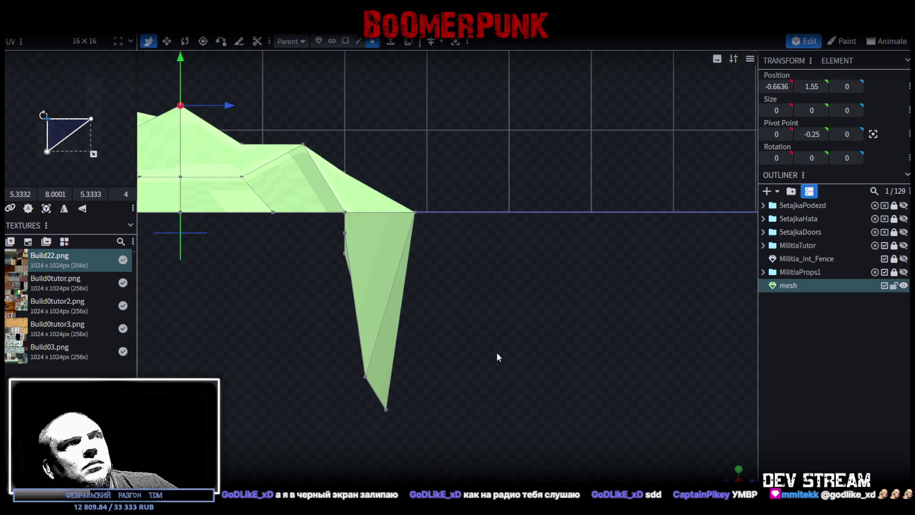
scroll("down", 3)
Step: In front view, lower the top vertices, flattening the dome from 0.675 to 0.475 tall
key("KP_1")
left_click_drag(290, 185, 222, 163)
left_click_drag(382, 209, 507, 226)
left_click_drag(358, 165, 358, 174)
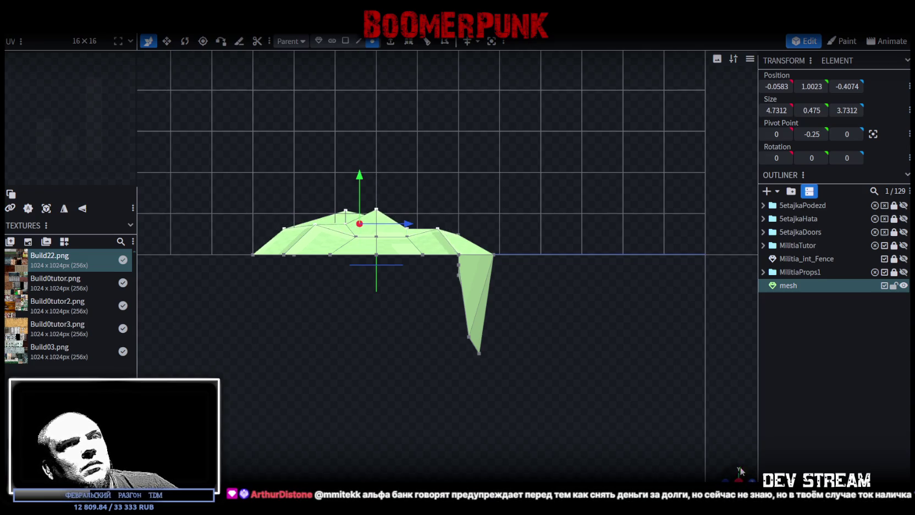
left_click_drag(385, 330, 384, 352)
Step: Select the blanket mesh's faces and apply the Build22.png texture to them
left_click(345, 41)
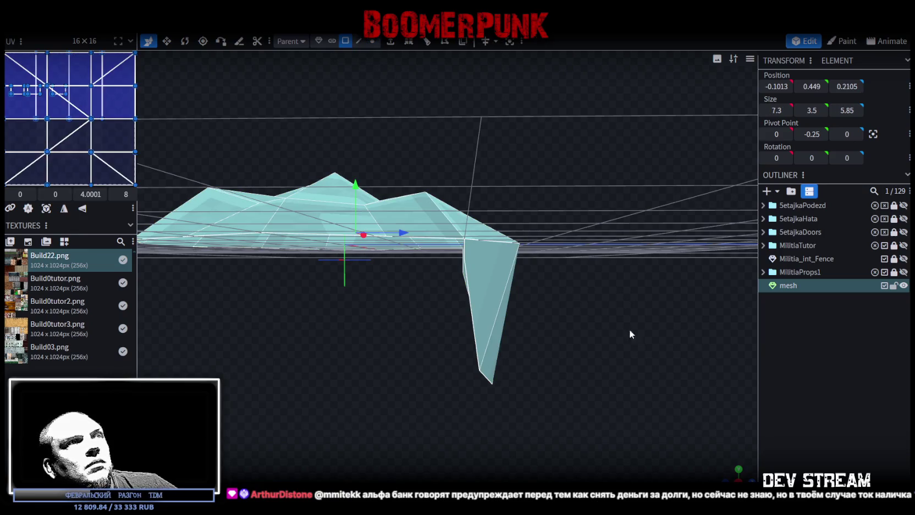
left_click(739, 469)
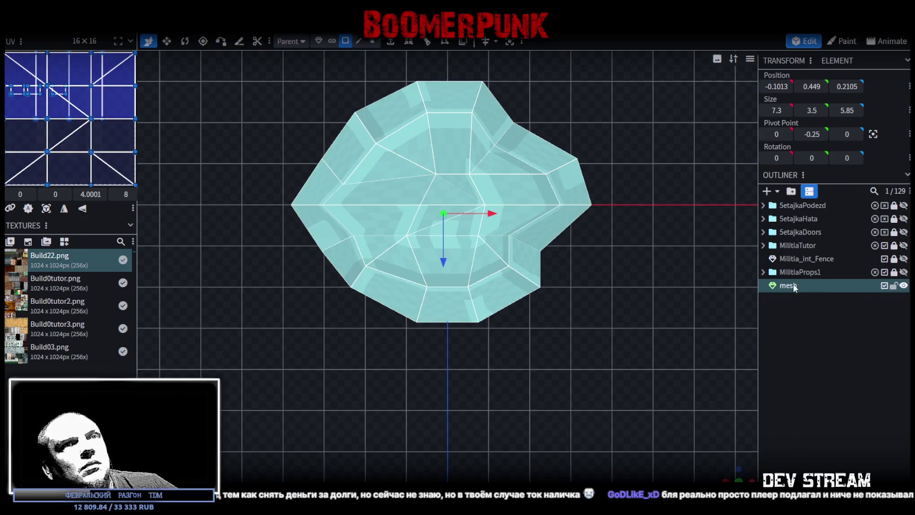
right_click(792, 285)
mouse_move(825, 446)
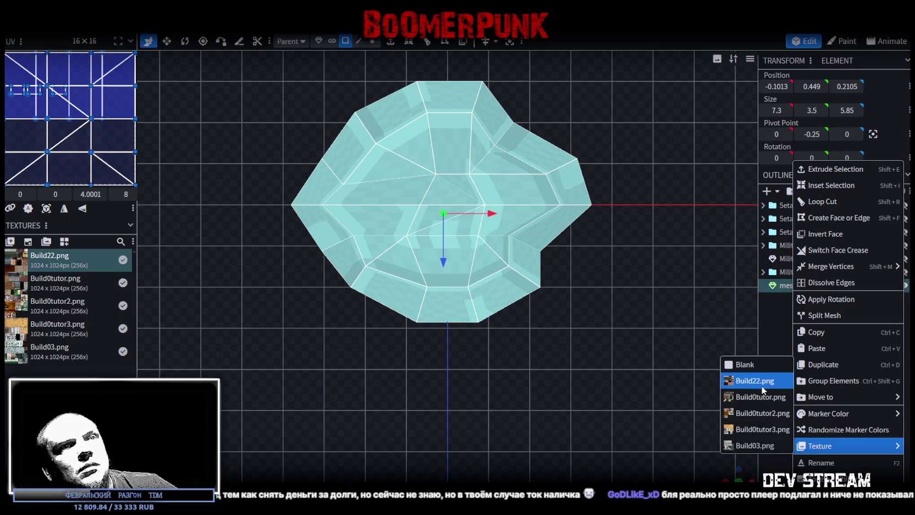
left_click(760, 396)
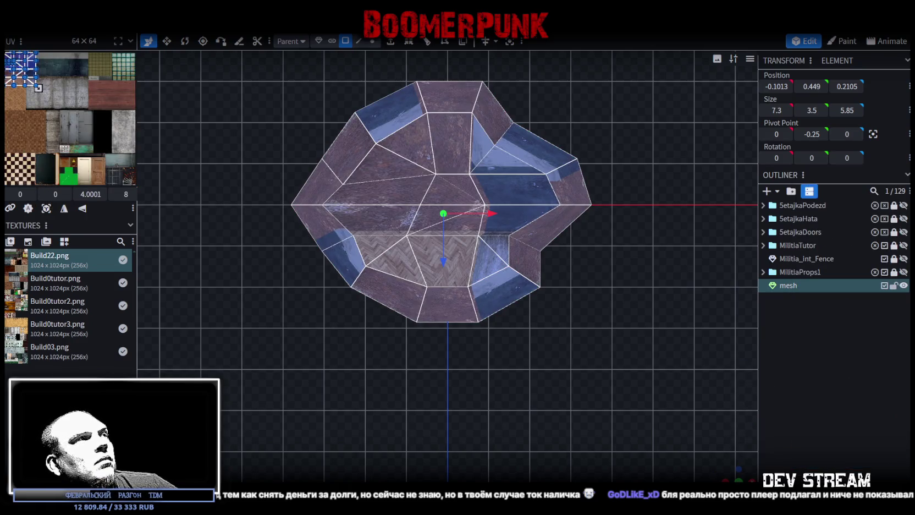
Step: Project the blanket's UVs from view and move the island from concrete onto the plaid tile
left_click(47, 210)
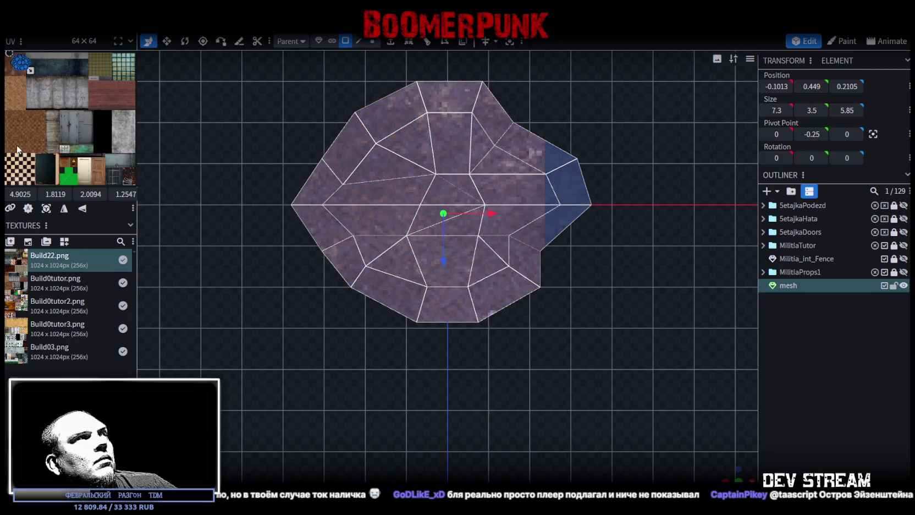
scroll("up", 3)
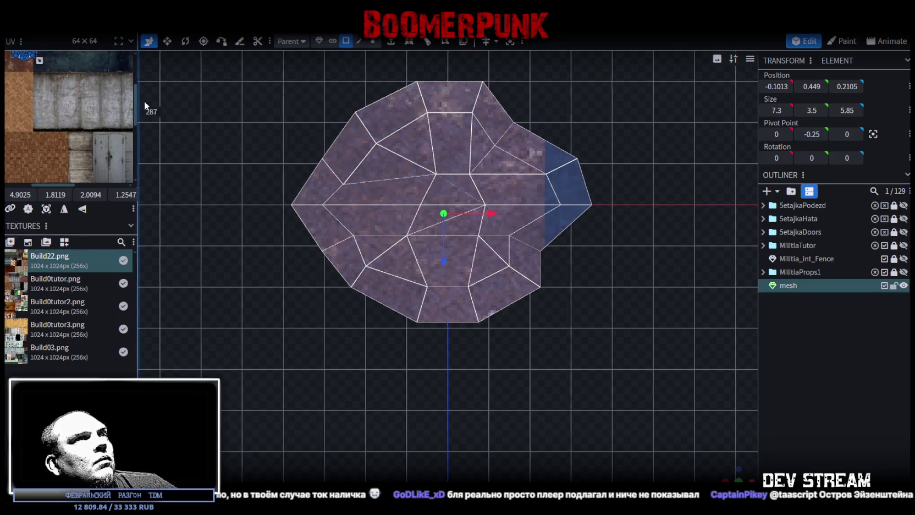
left_click_drag(135, 102, 305, 102)
scroll("down", 3)
scroll("up", 3)
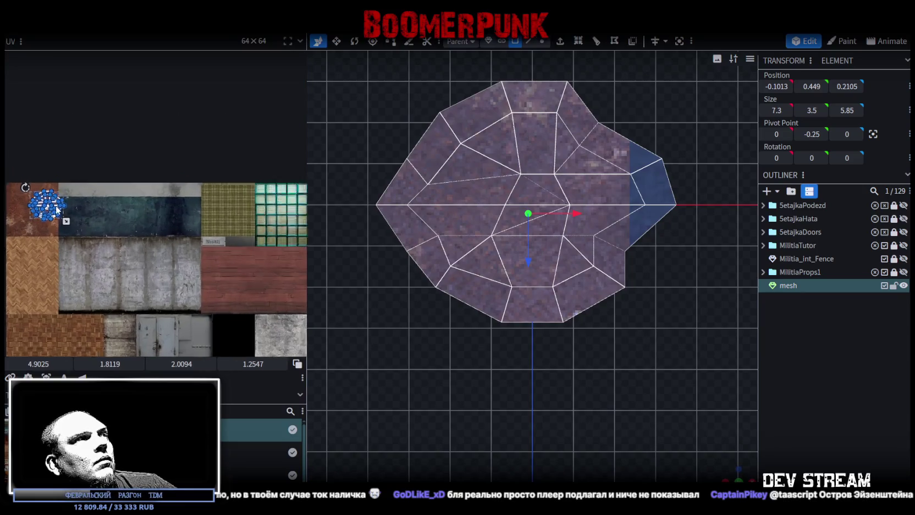
left_click_drag(57, 207, 299, 214)
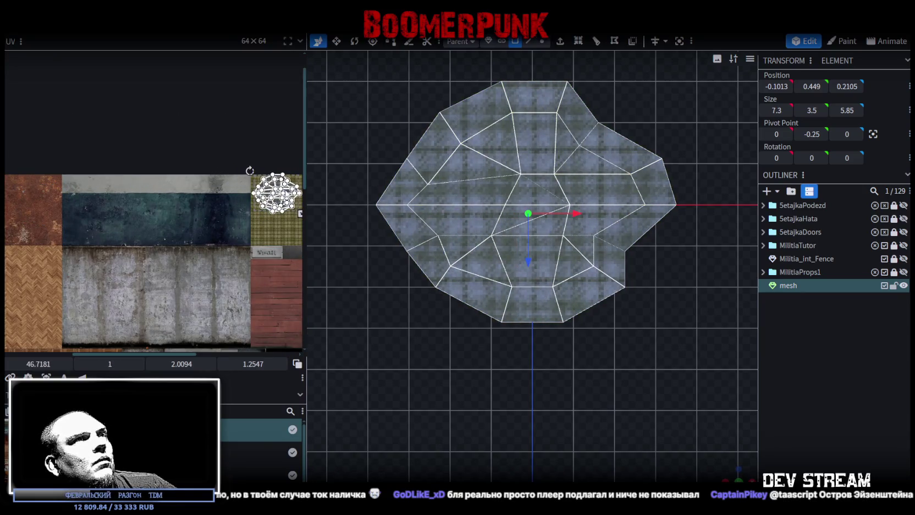
scroll("up", 3)
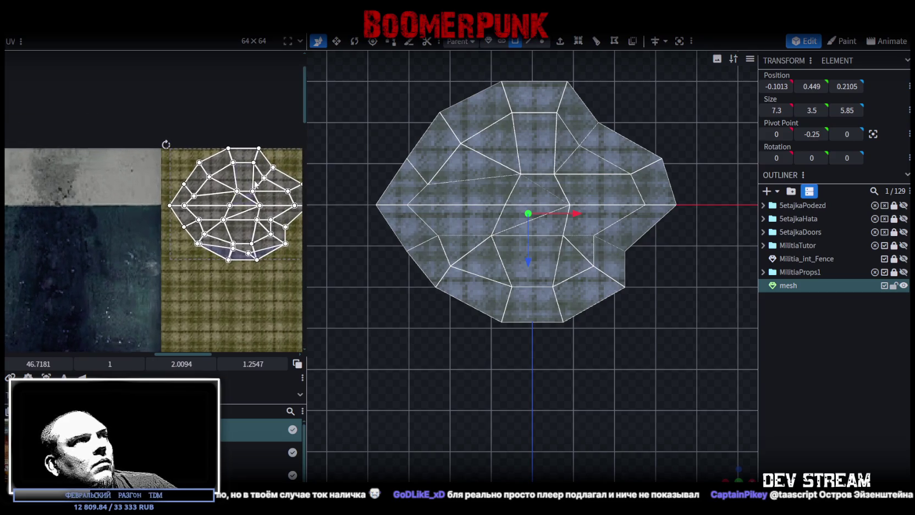
left_click_drag(246, 175, 237, 183)
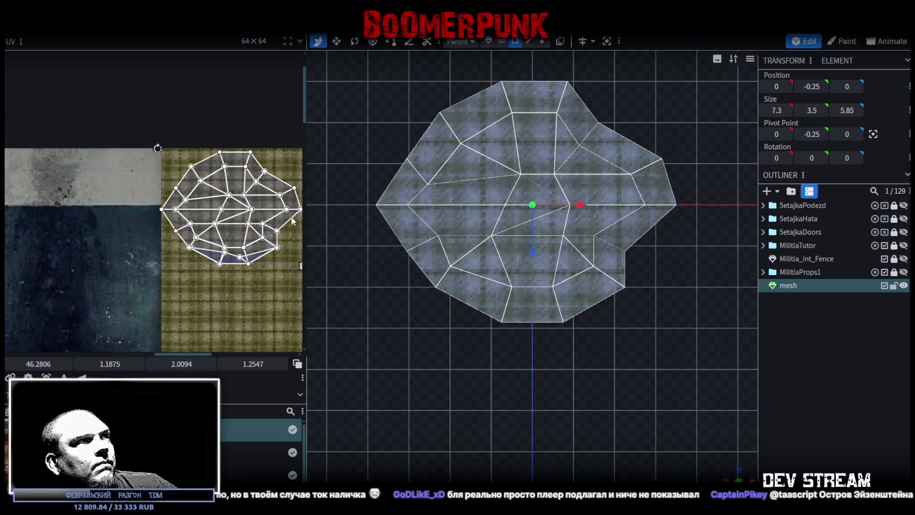
scroll("down", 3)
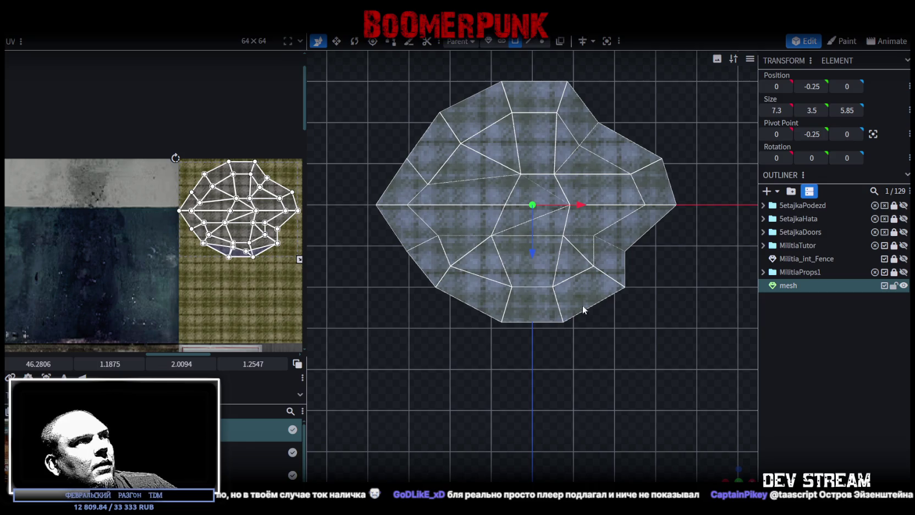
left_click_drag(719, 472, 677, 431)
left_click_drag(458, 376, 632, 322)
Step: Lay the hanging lower faces' UVs on the plaid tile, below the main island
left_click_drag(632, 330, 655, 402)
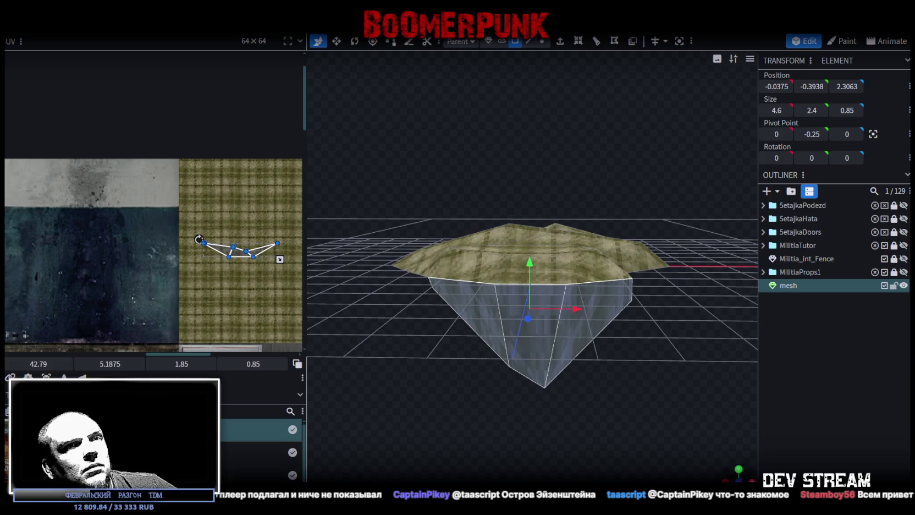
key("KP_1")
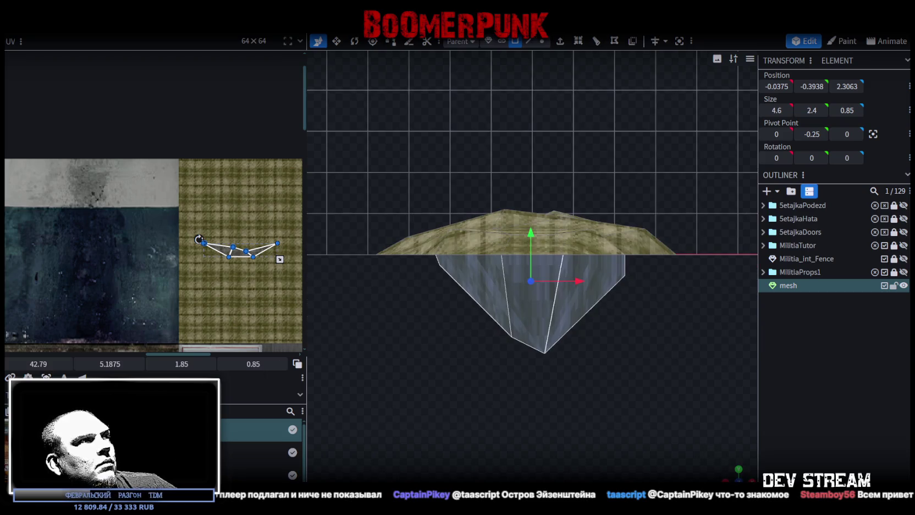
left_click(187, 283)
left_click(298, 364)
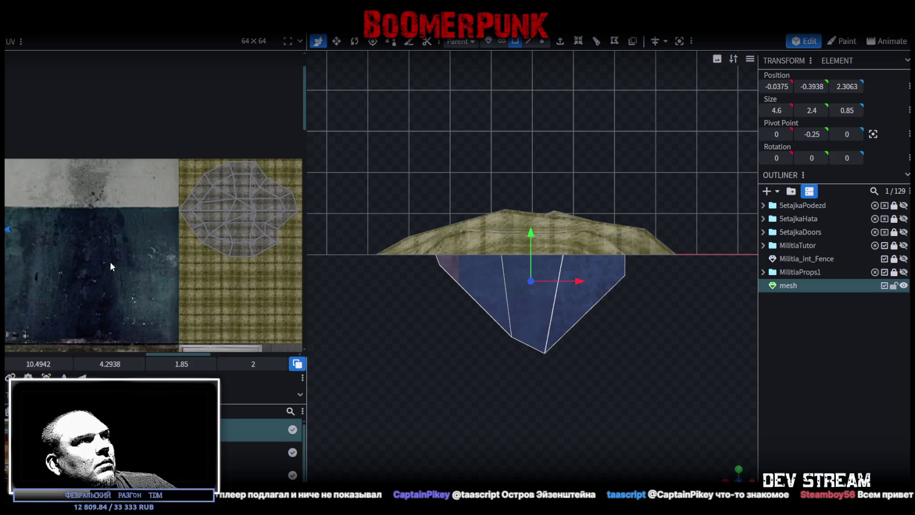
scroll("down", 3)
left_click_drag(87, 245, 250, 284)
scroll("right", 3)
scroll("up", 3)
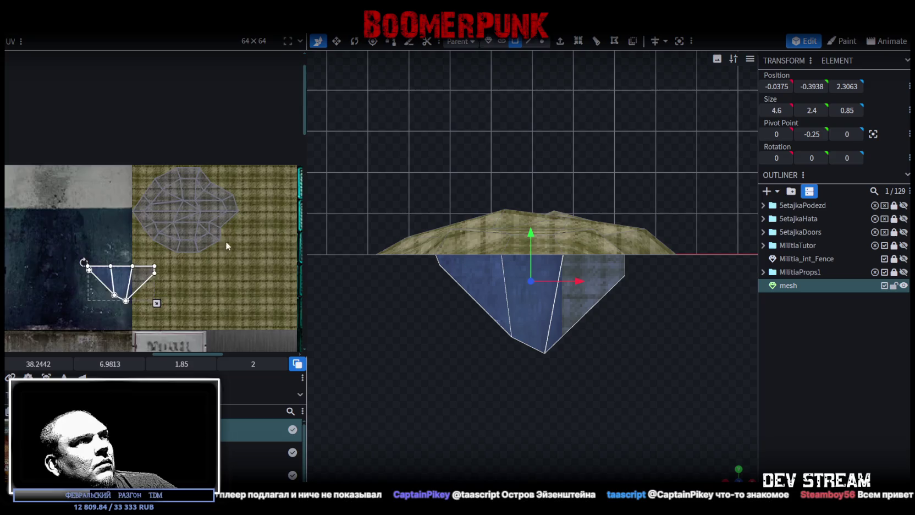
left_click_drag(134, 284, 184, 242)
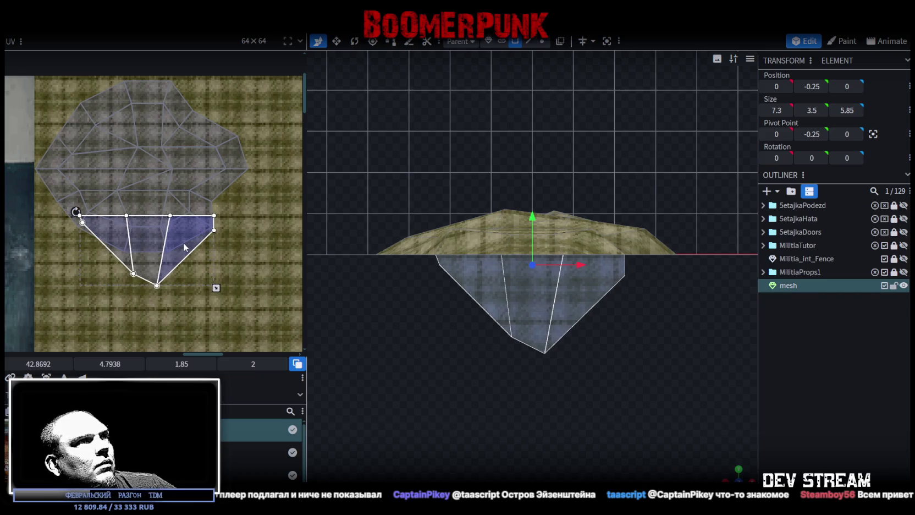
left_click_drag(185, 247, 184, 279)
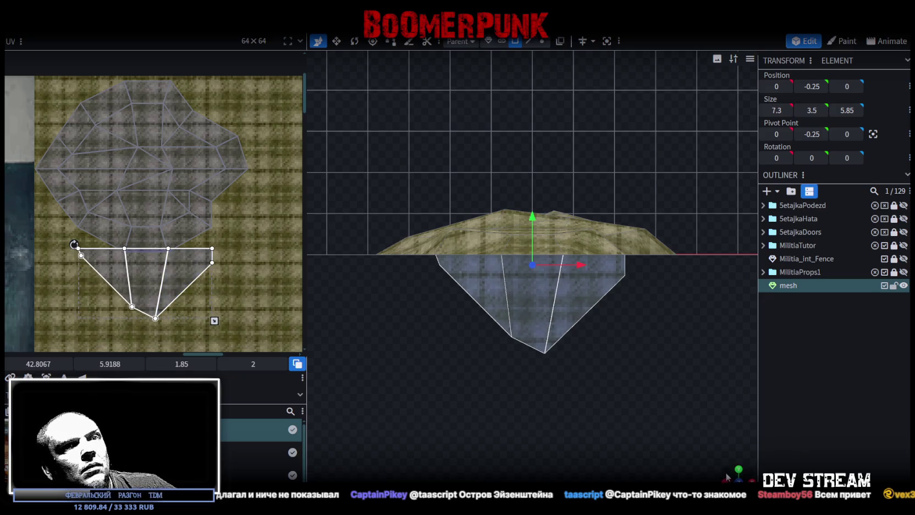
Step: Reselect the blanket in front view and select two of its front vertices
left_click(738, 469)
left_click(770, 389)
left_click_drag(592, 388, 615, 403)
key("KP_1")
left_click(500, 259)
left_click_drag(499, 257, 489, 350)
key("x")
key("x")
left_click_drag(526, 302, 532, 336)
left_click(527, 334)
left_click_drag(506, 383, 494, 322)
left_click(517, 311)
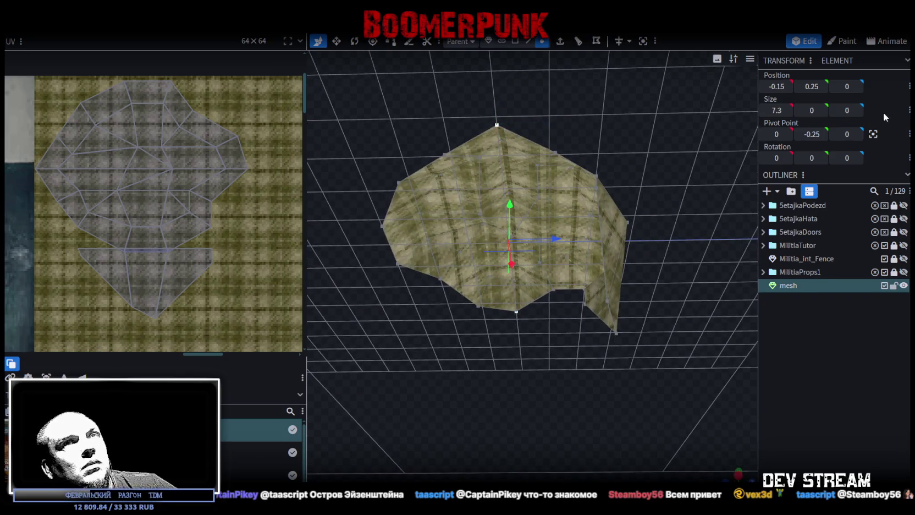
Step: Center the blanket's pivot and save the Blockbench project
left_click(871, 134)
left_click_drag(588, 330, 625, 440)
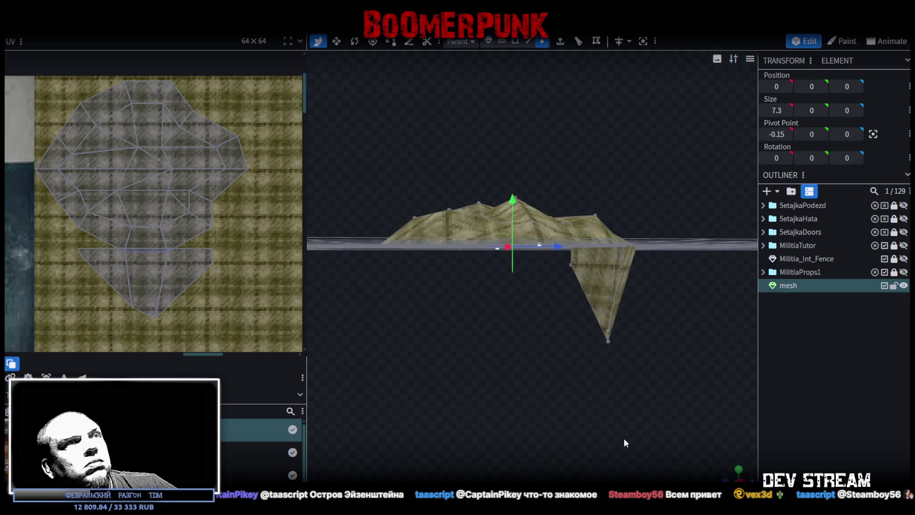
key("ctrl+s")
left_click_drag(537, 365, 436, 325)
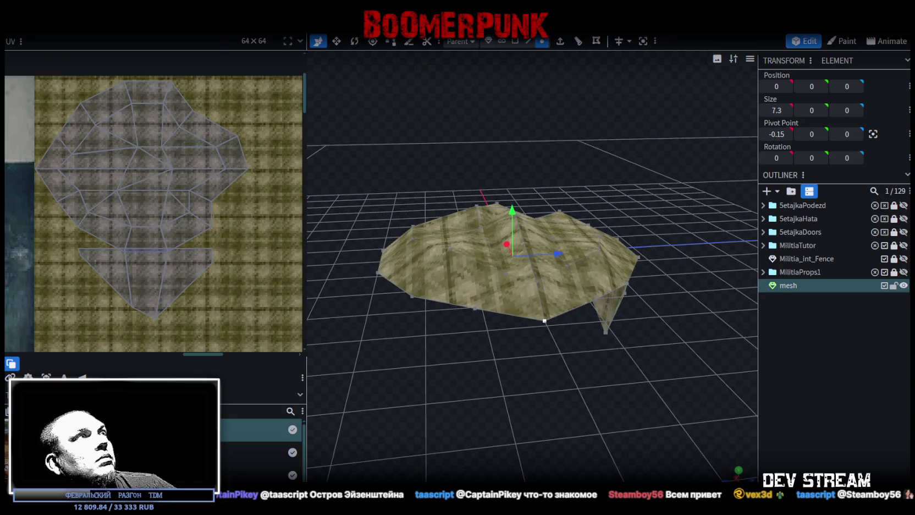
left_click(83, 26)
Step: Move the blanket mesh into the MilitiaProps1 group and rename it M_pled
left_click_drag(786, 284, 801, 272)
left_click(763, 272)
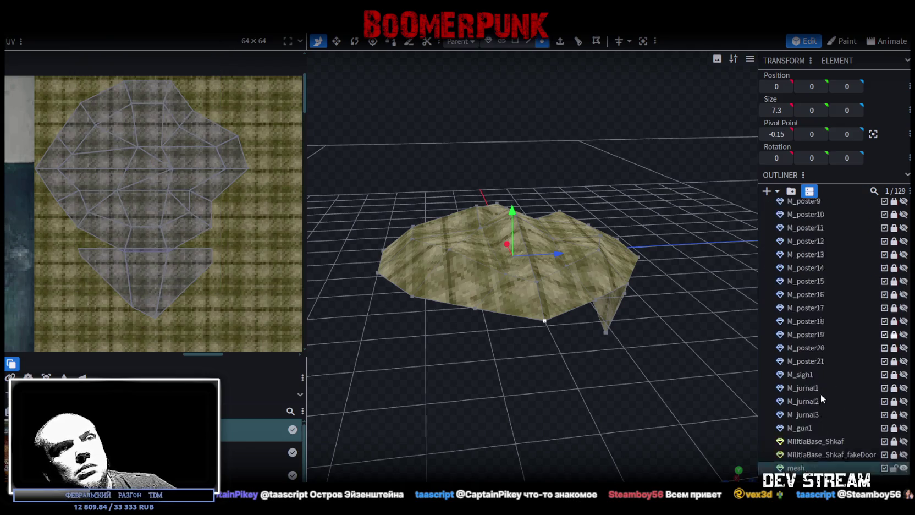
scroll("down", 3)
double_click(809, 421)
type("M_")
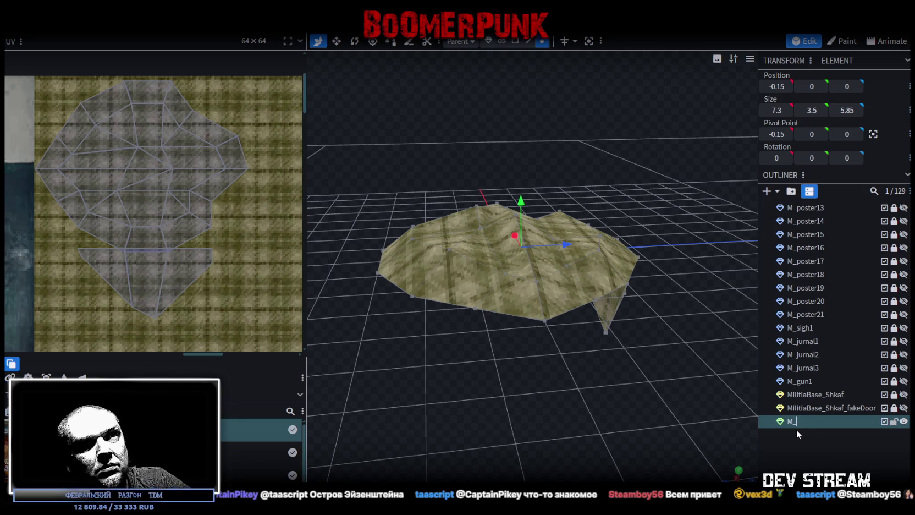
type("pled")
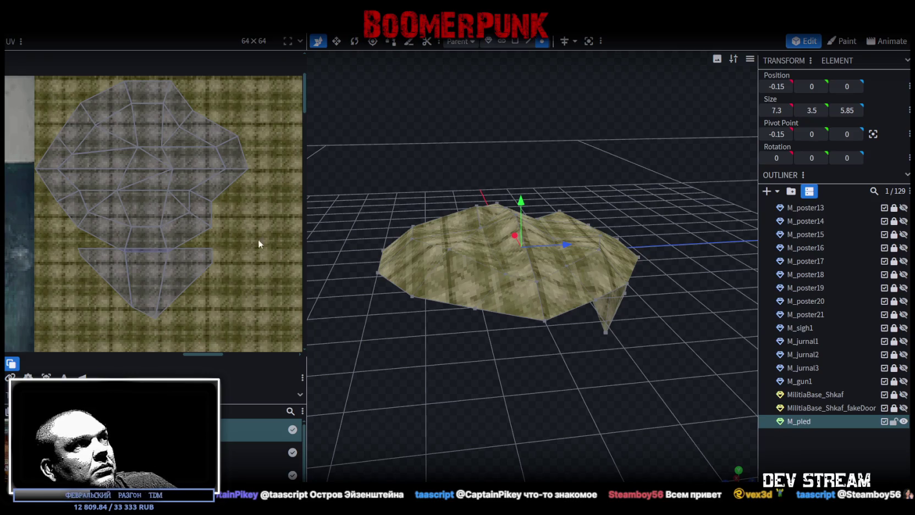
scroll("down", 3)
left_click_drag(561, 410, 525, 385)
scroll("down", 3)
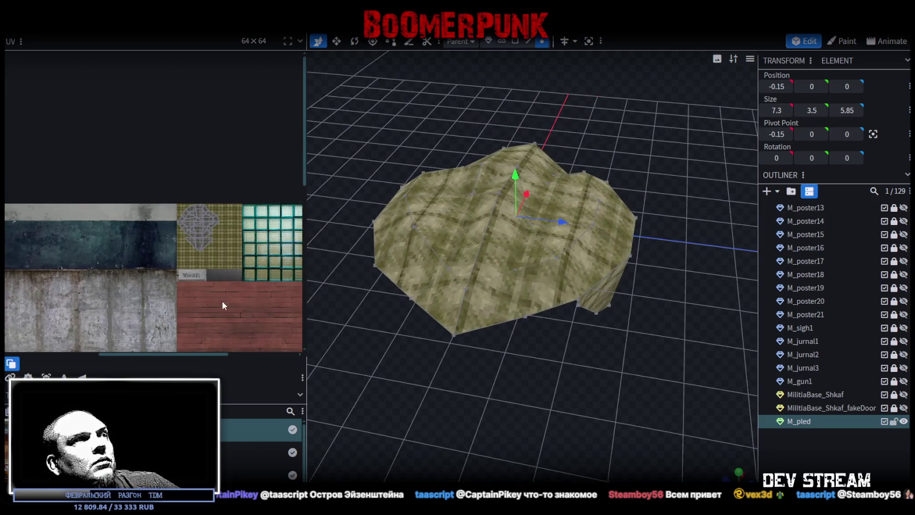
scroll("down", 3)
left_click_drag(568, 356, 534, 374)
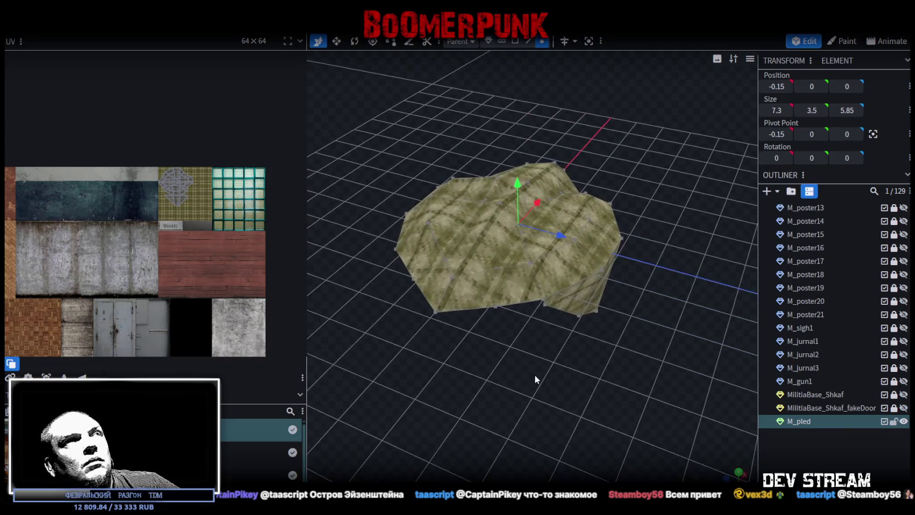
Step: Leave Blockbench at its start screen, then select and frame the DKstool (1) armchair in Unity
left_click(168, 36)
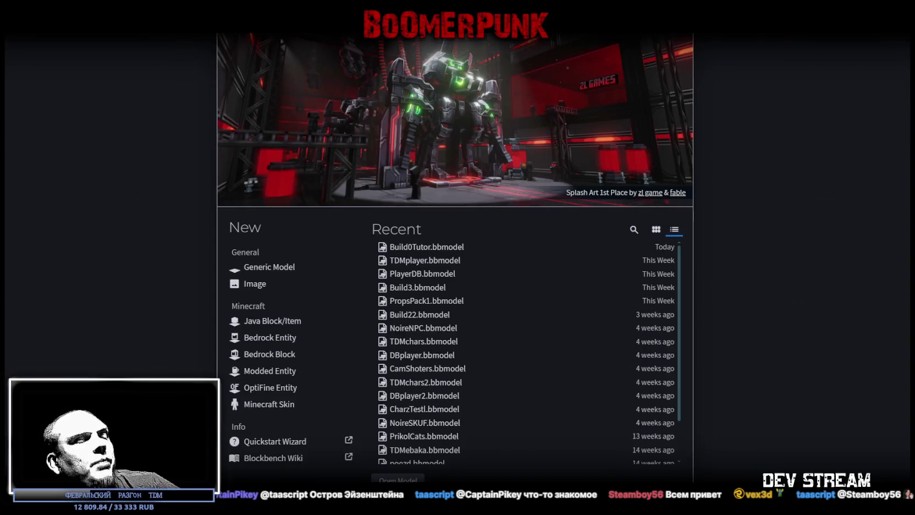
key("alt+Tab")
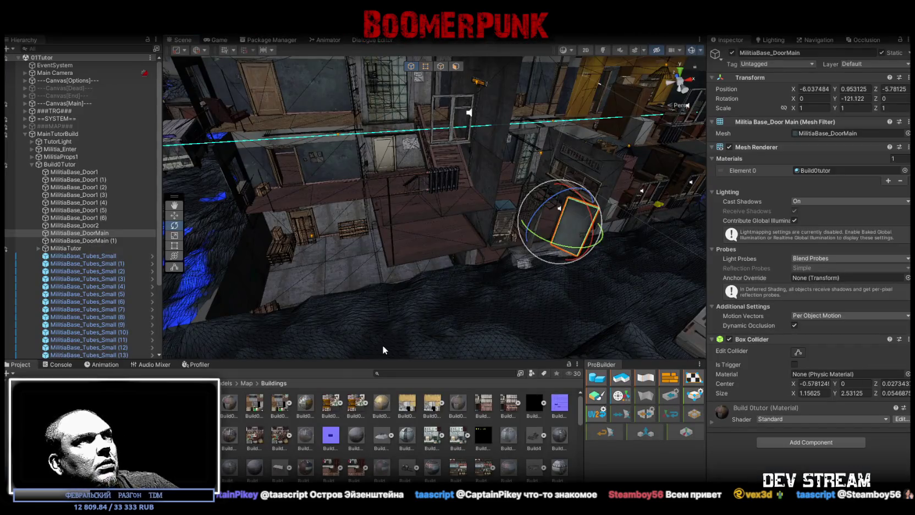
key("f")
left_click_drag(572, 206, 396, 264)
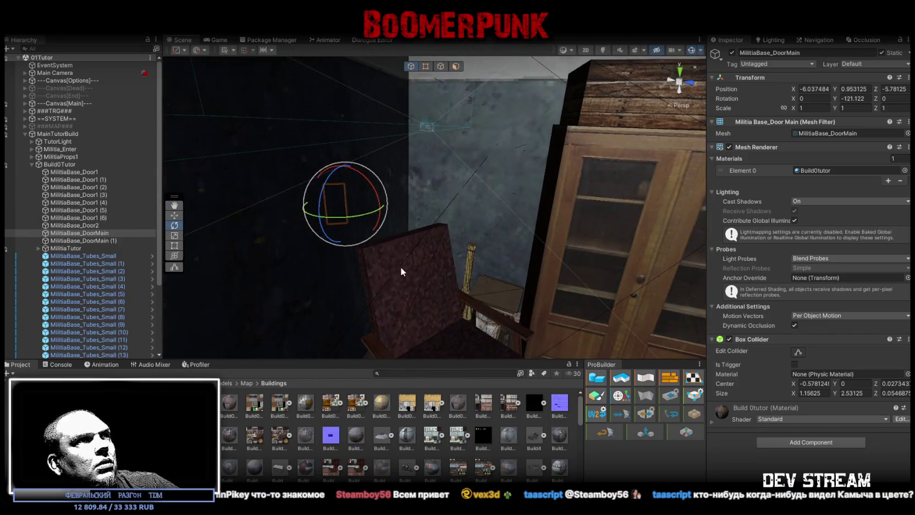
left_click(400, 267)
key("f")
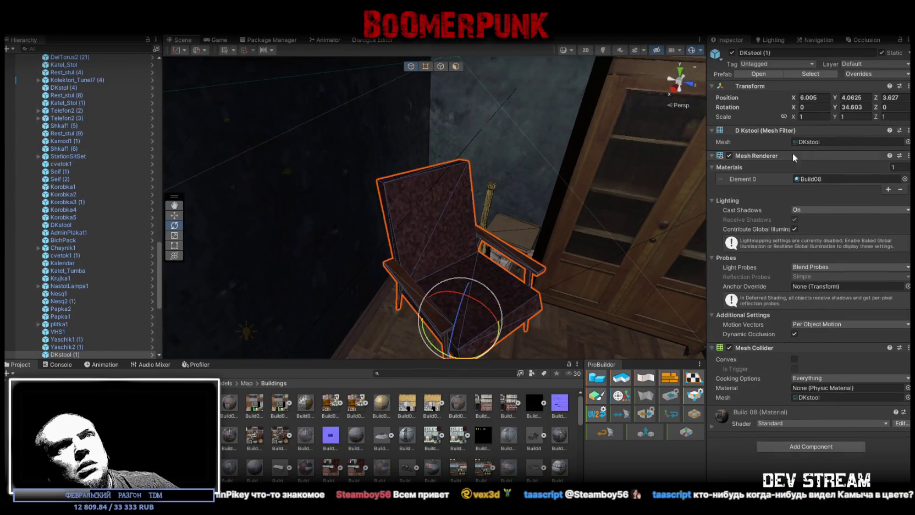
Step: Locate the armchair's mesh and inspect the Build08 model's import settings and preview
left_click(811, 141)
scroll("up", 3)
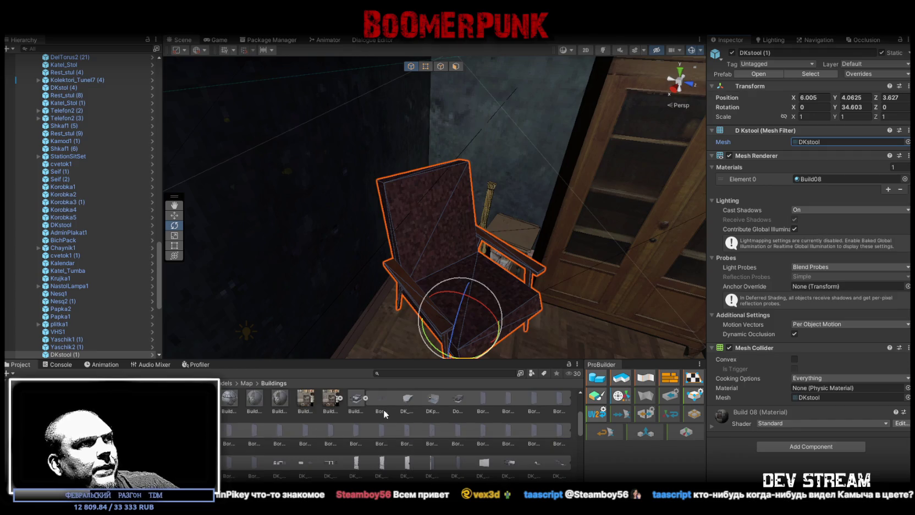
left_click(357, 405)
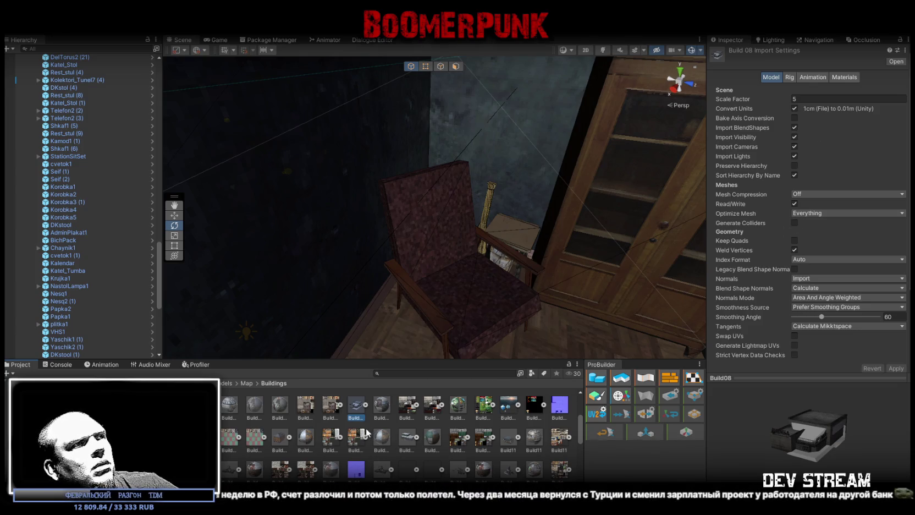
scroll("down", 3)
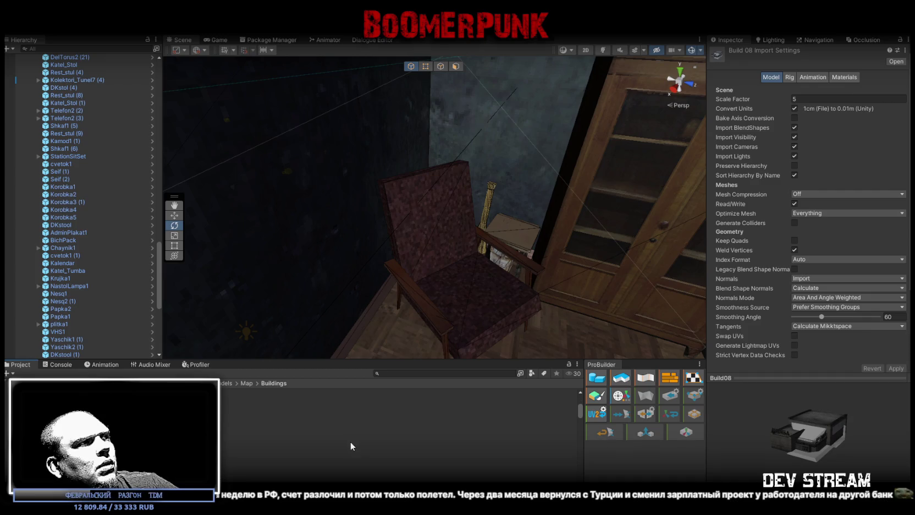
left_click(349, 441)
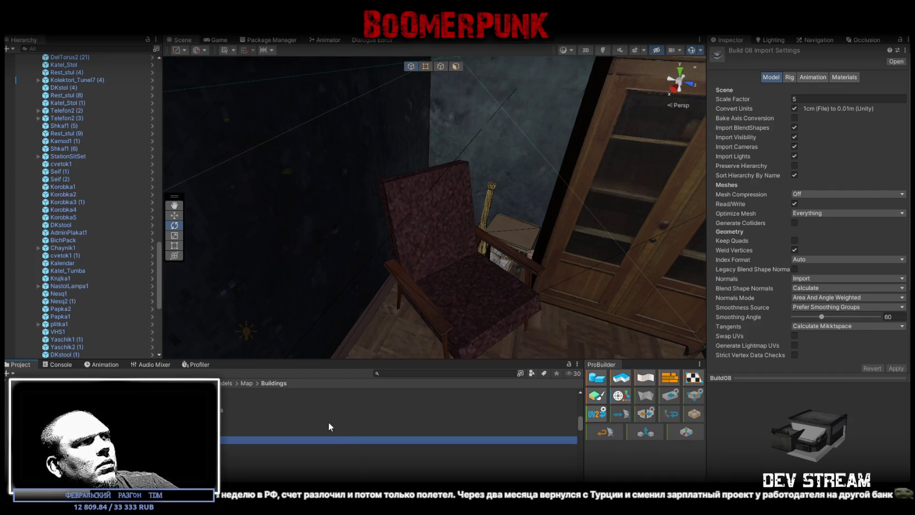
left_click_drag(788, 452, 827, 426)
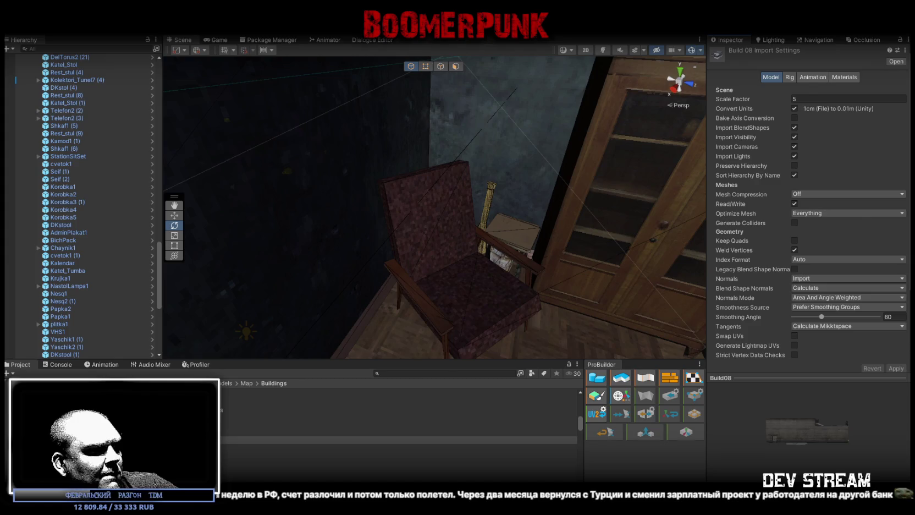
key("alt+Tab")
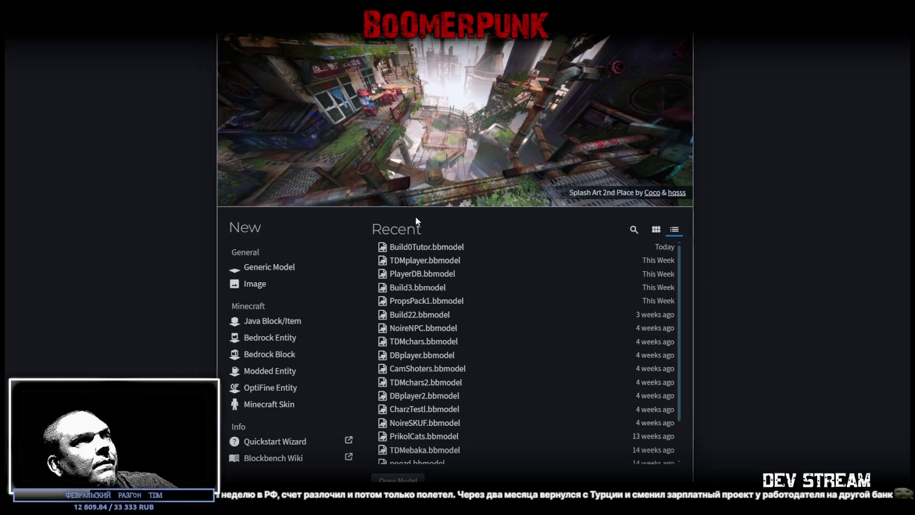
Step: Open the saved DomKino/DKprops .bbmodel file in Blockbench
left_click(398, 479)
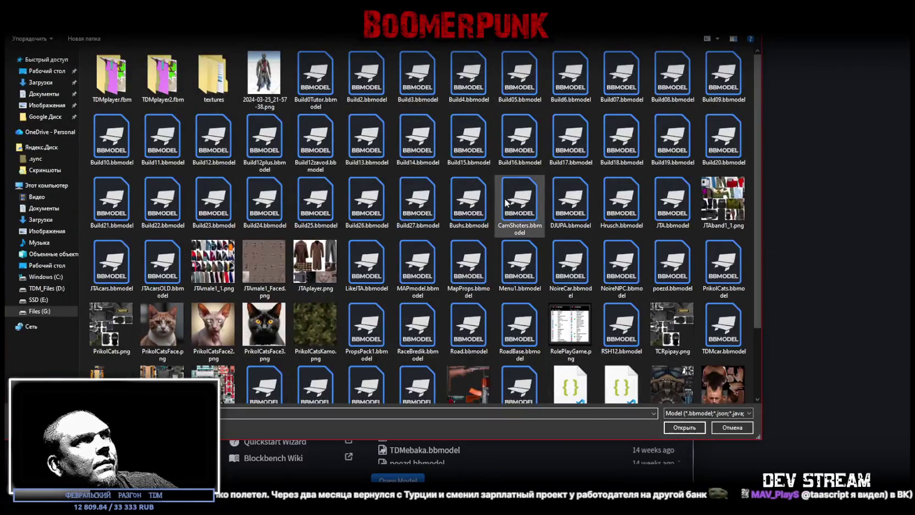
left_click_drag(531, 34, 531, 512)
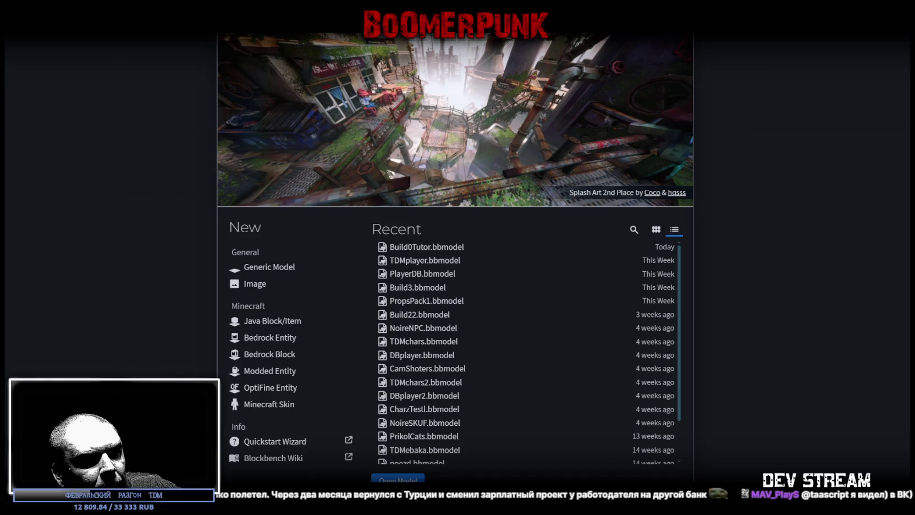
scroll("down", 3)
left_click_drag(575, 427, 432, 424)
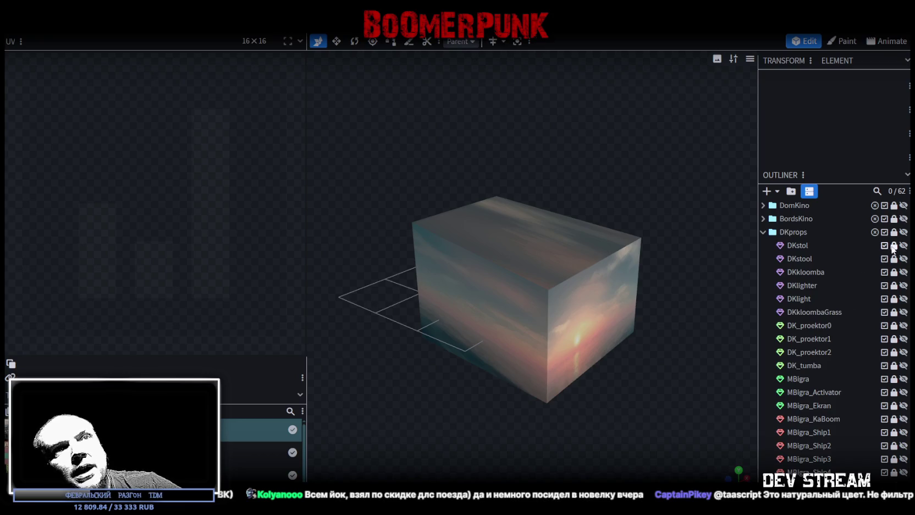
Step: Hide the DKprops group, the BordsKino wall and the DomKino building
left_click(761, 231)
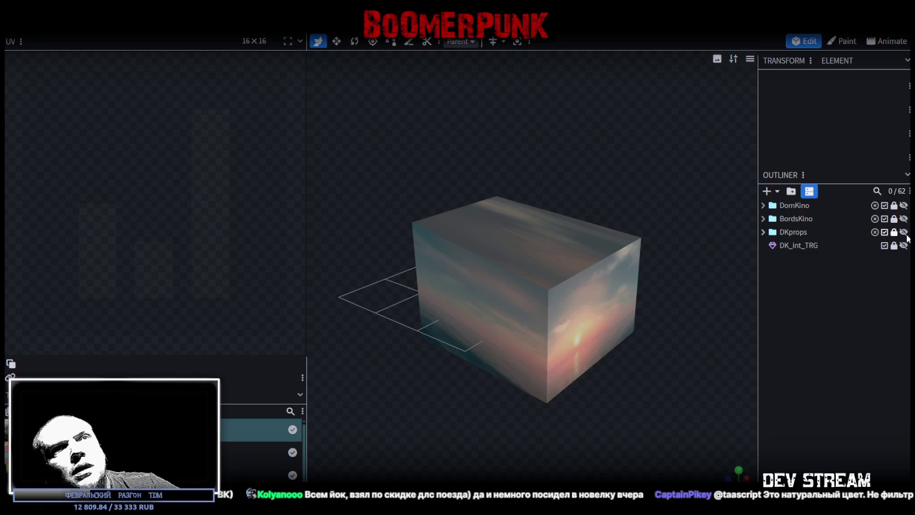
left_click(903, 231)
left_click(903, 220)
left_click(904, 219)
left_click(903, 219)
left_click(904, 205)
left_click(903, 205)
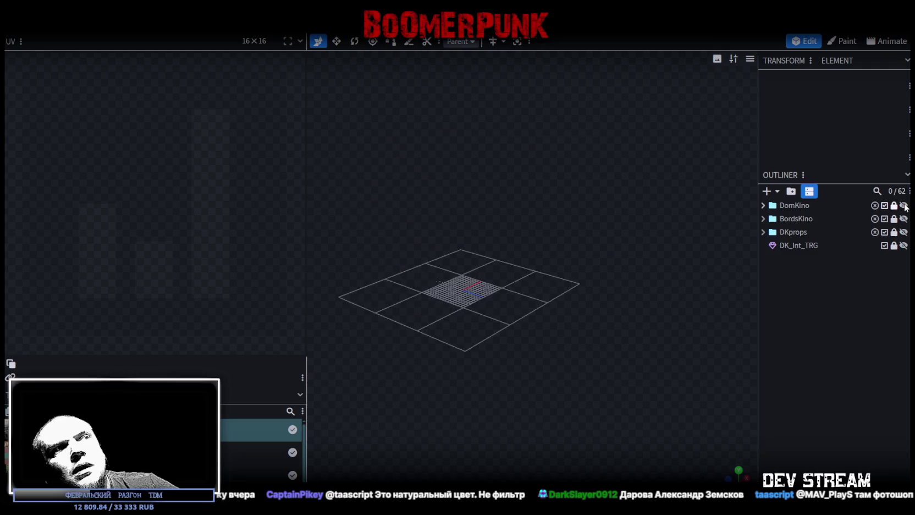
left_click(763, 205)
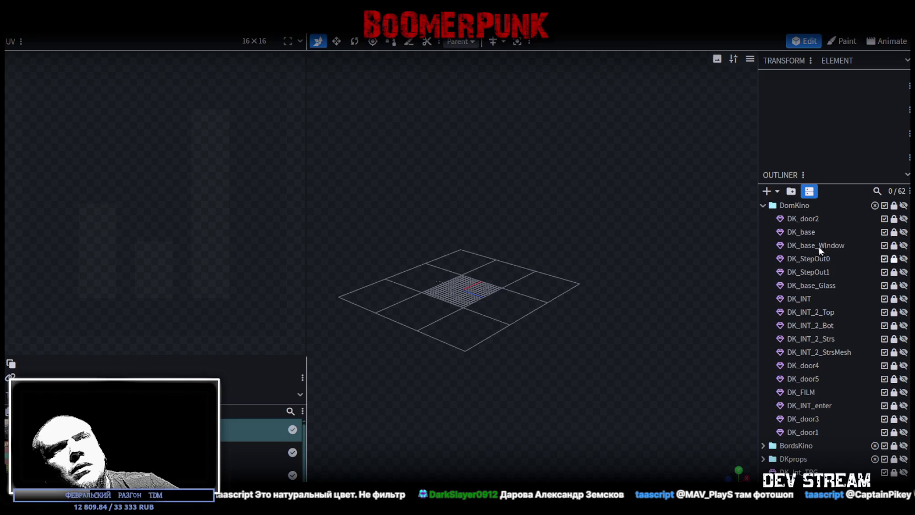
left_click(762, 206)
Step: Make only the DKstool armchair visible among the DKprops and select it
left_click(762, 232)
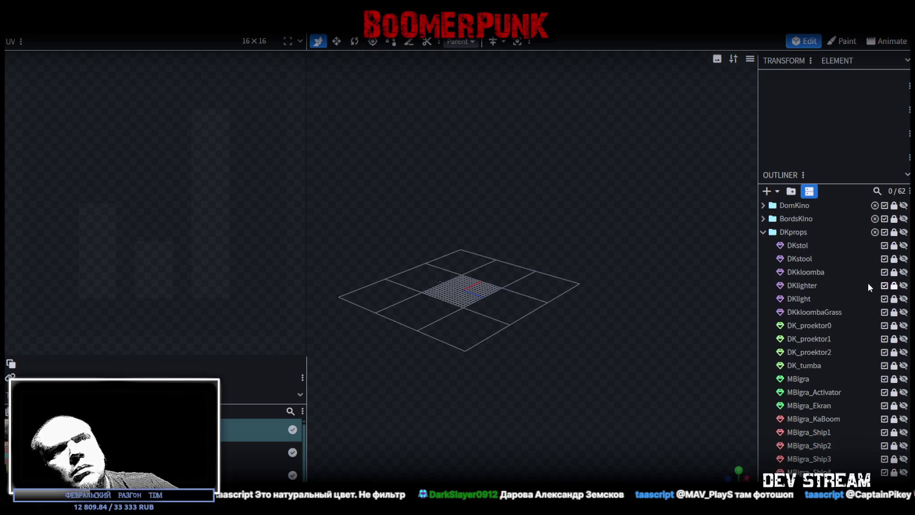
left_click(903, 245)
scroll("up", 3)
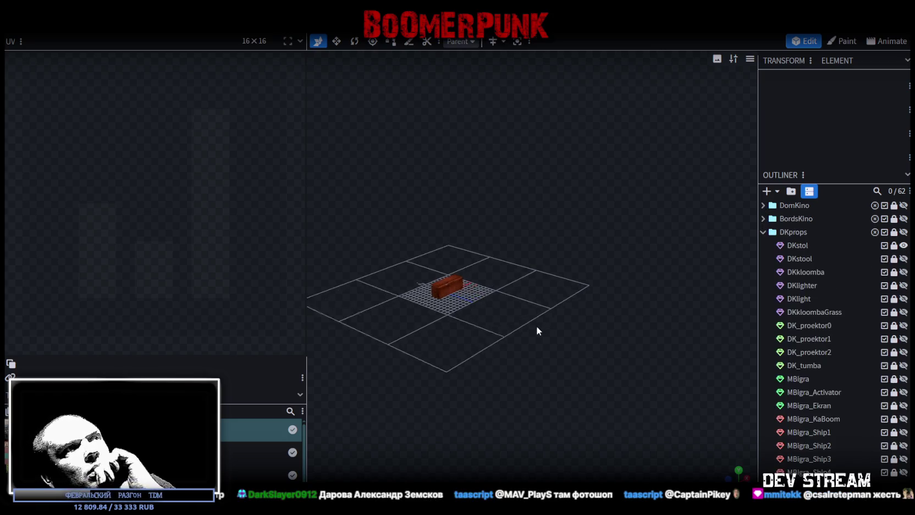
left_click(903, 245)
left_click(903, 259)
scroll("up", 3)
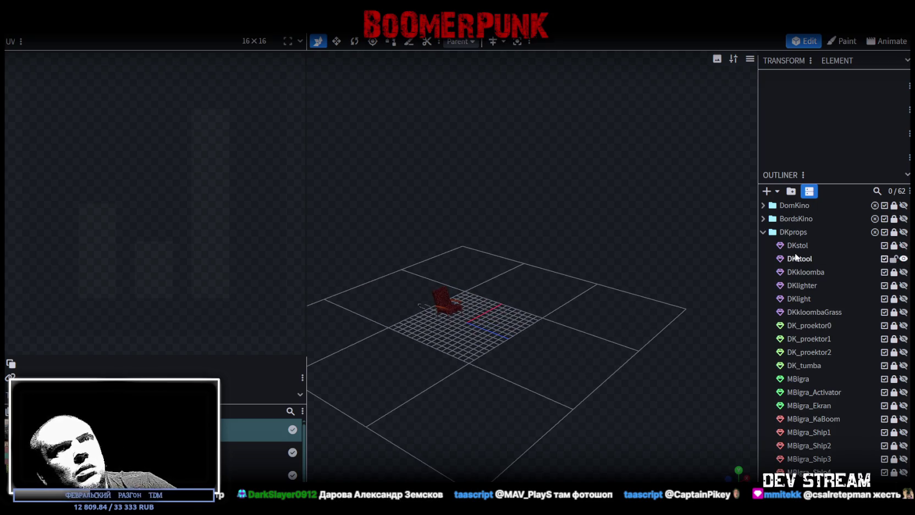
left_click(799, 258)
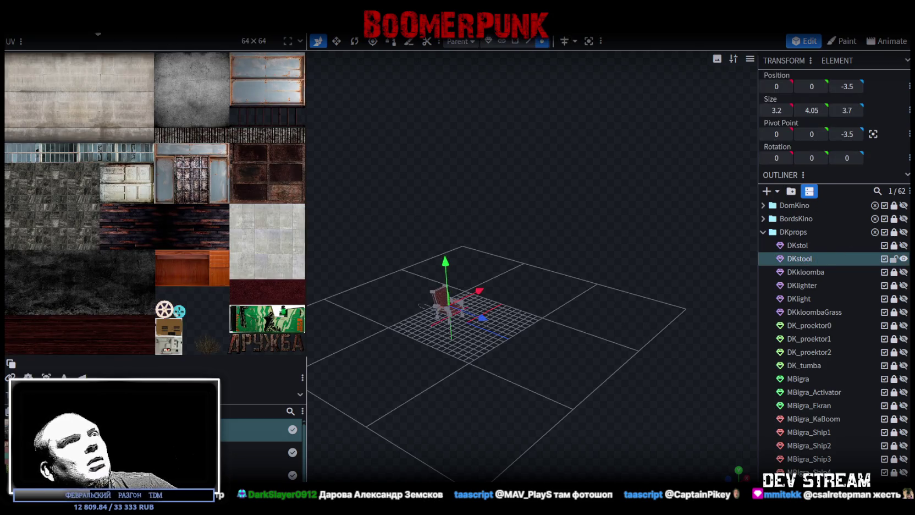
key("ctrl+Tab")
Step: Paste the DKstool armchair into the M_pled project, group it with the props, rename it M_stool
scroll("down", 3)
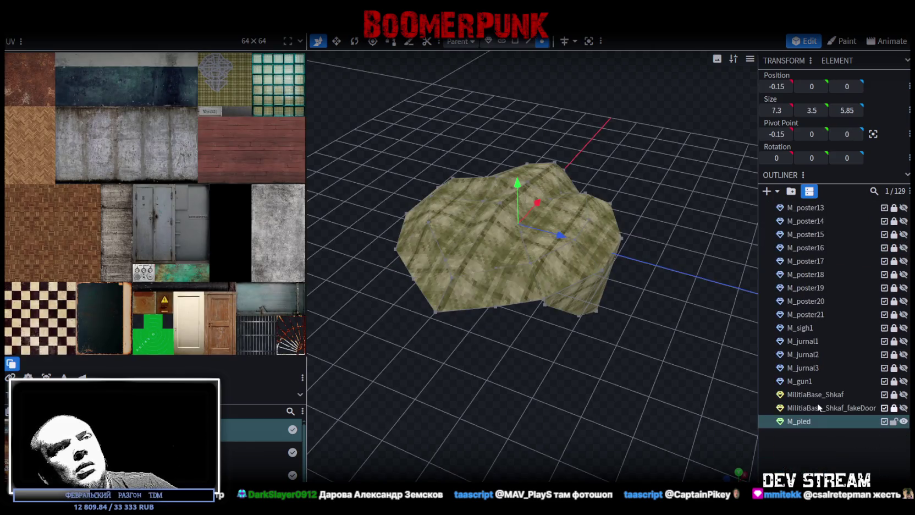
key("ctrl+v")
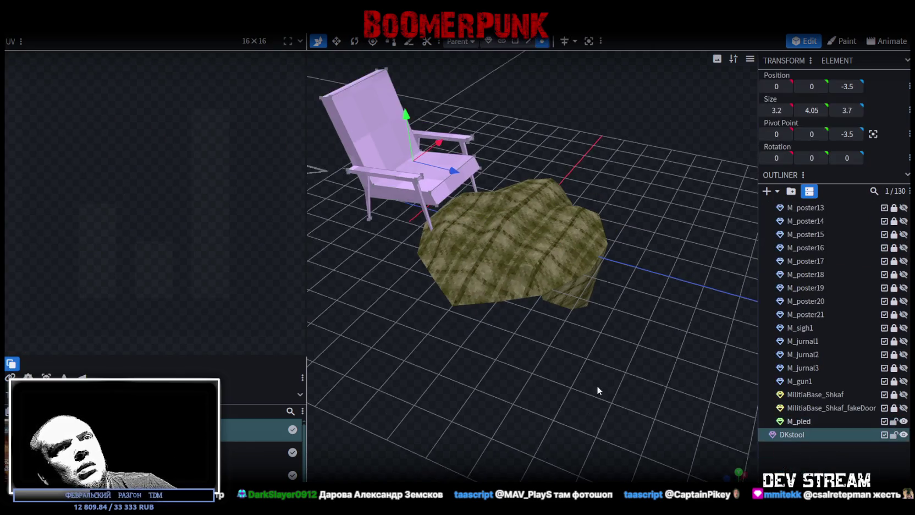
left_click_drag(792, 438, 781, 437)
double_click(792, 438)
type("M_")
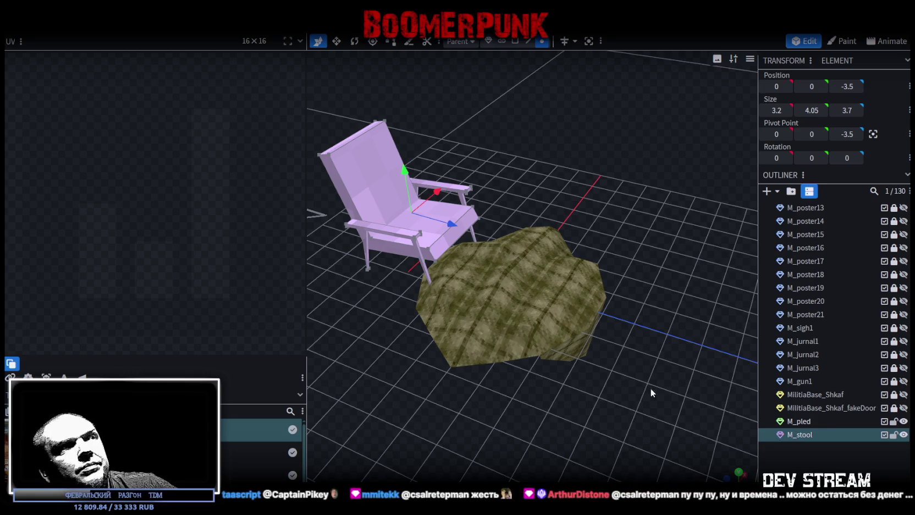
scroll("down", 3)
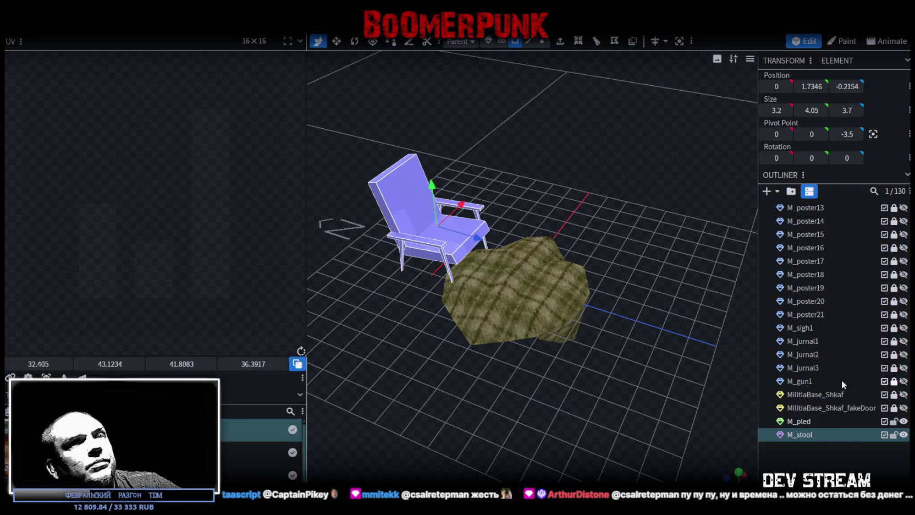
right_click(807, 438)
Step: Assign the shared texture atlas to the armchair and move the armrest UVs onto the wooden door
mouse_move(755, 384)
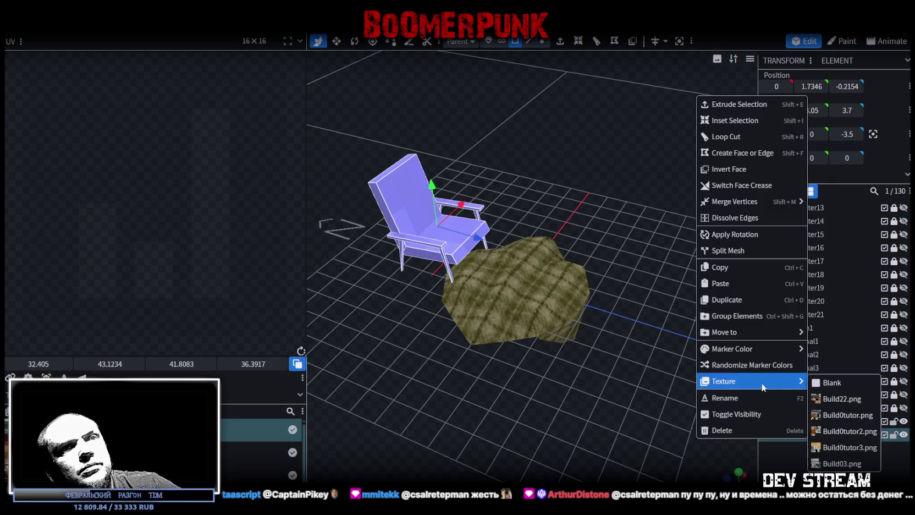
left_click(837, 417)
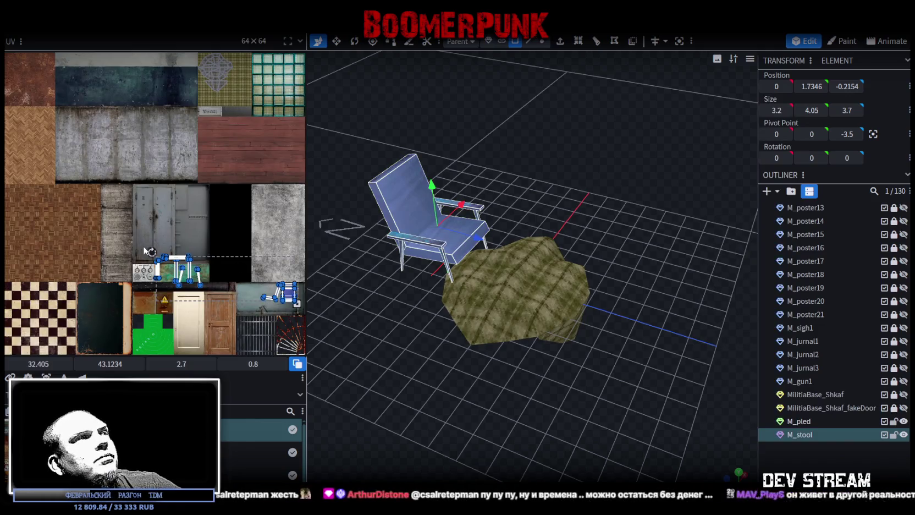
scroll("up", 3)
left_click(428, 241)
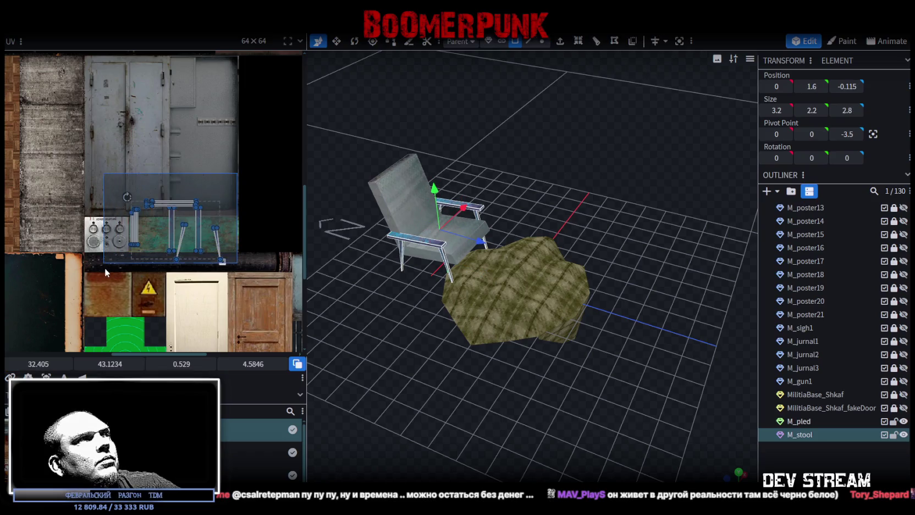
left_click(135, 244)
left_click(198, 269)
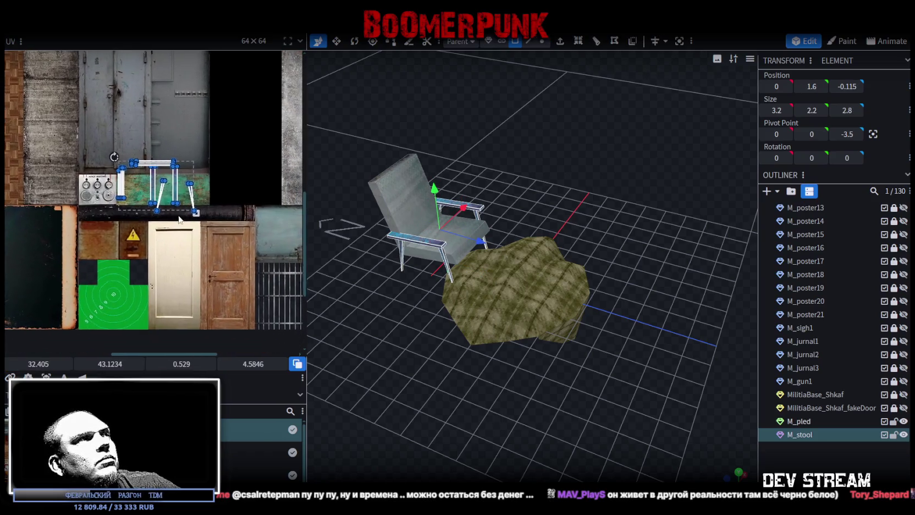
left_click_drag(158, 166, 226, 239)
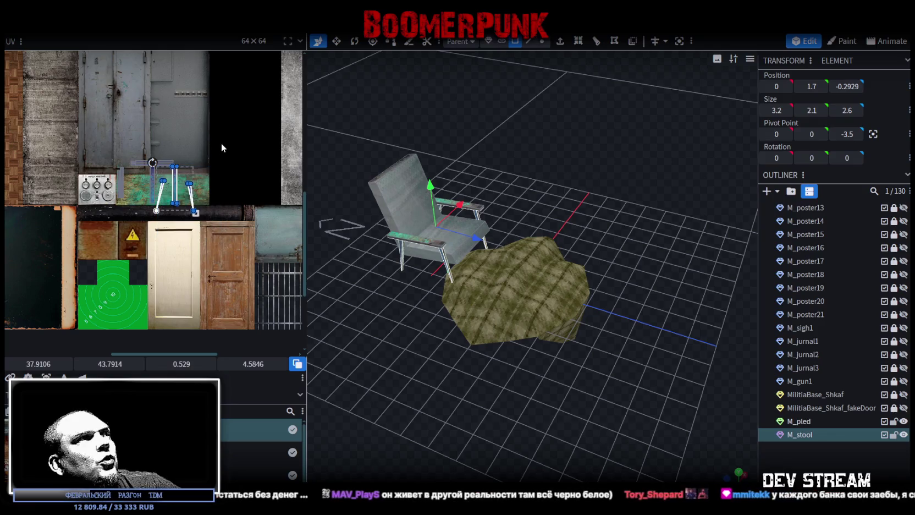
left_click(193, 205)
left_click_drag(194, 204, 242, 264)
Step: Undo the misplaced move and shift the armrest UVs down-left over the door wood
scroll("up", 3)
scroll("down", 3)
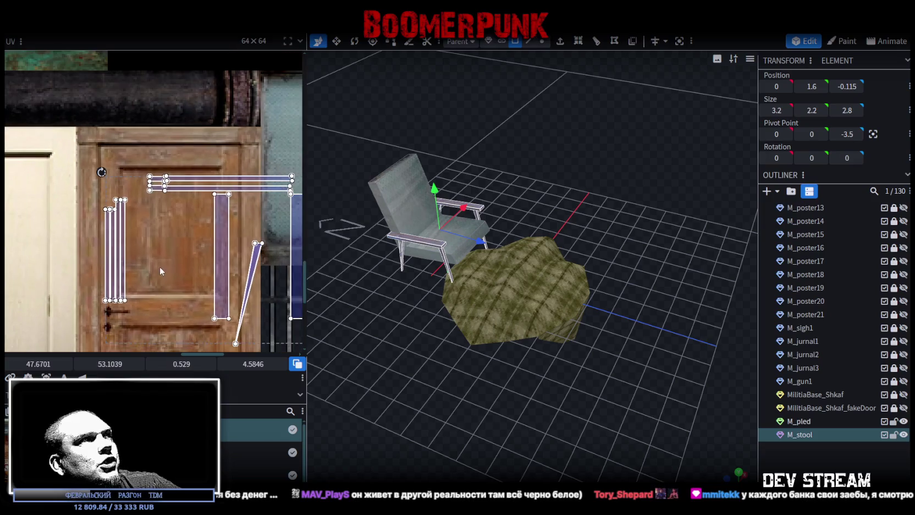
scroll("up", 3)
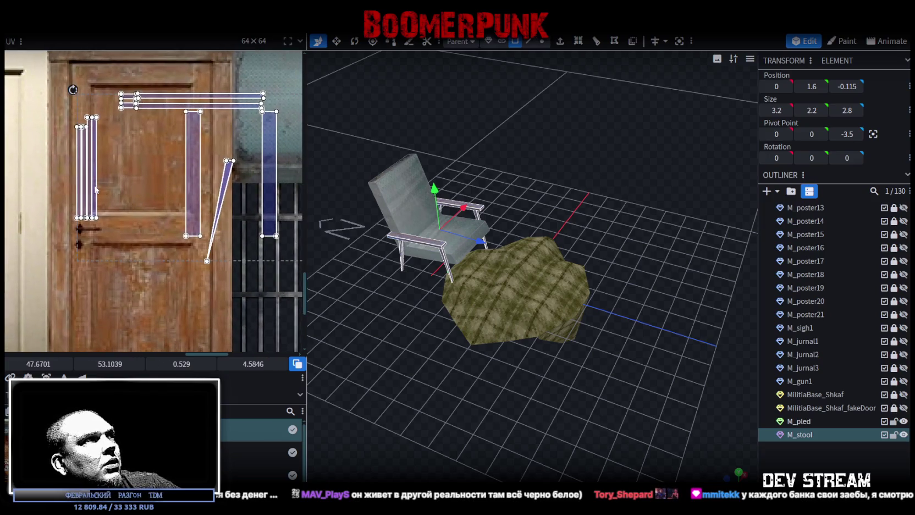
key("ctrl+z")
key("ctrl+z")
key("ctrl+z")
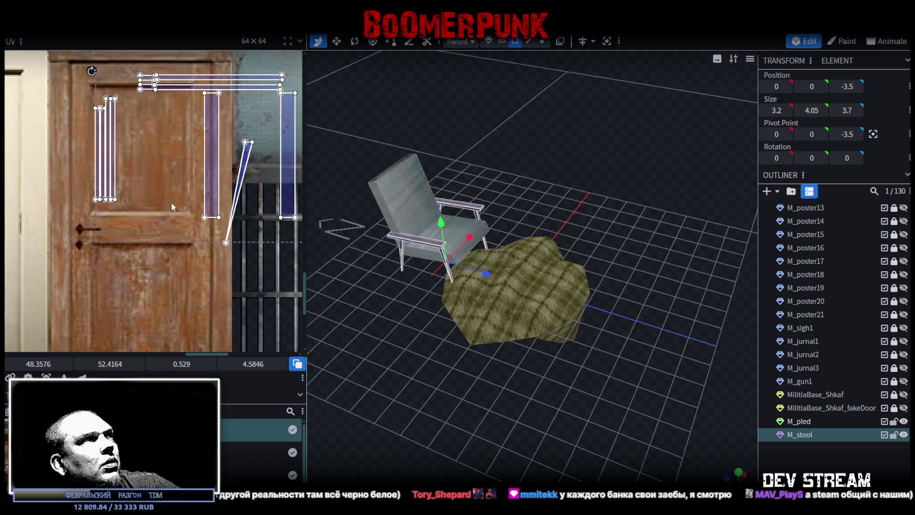
scroll("down", 3)
key("ctrl+z")
key("ctrl+z")
key("ctrl+z")
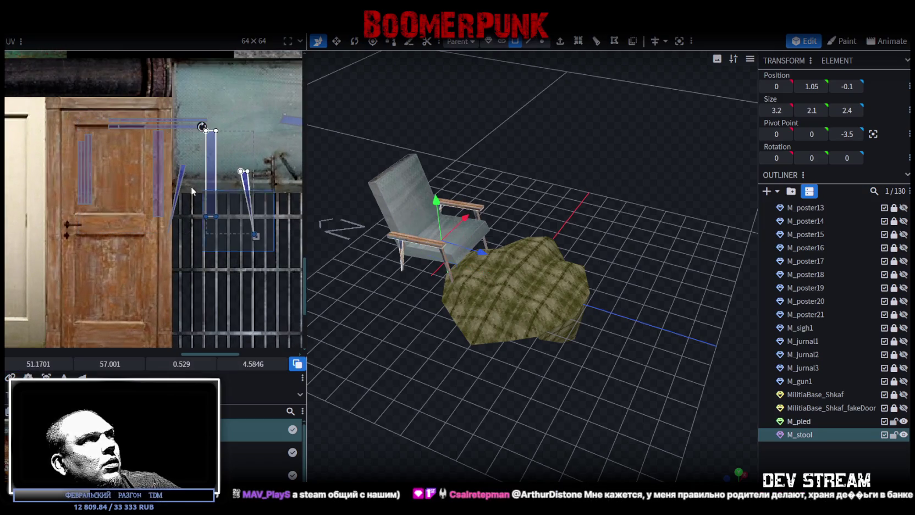
left_click_drag(157, 217, 120, 257)
Step: Move the slanted leg UV island and the purple UV strip onto the door wood
scroll("up", 3)
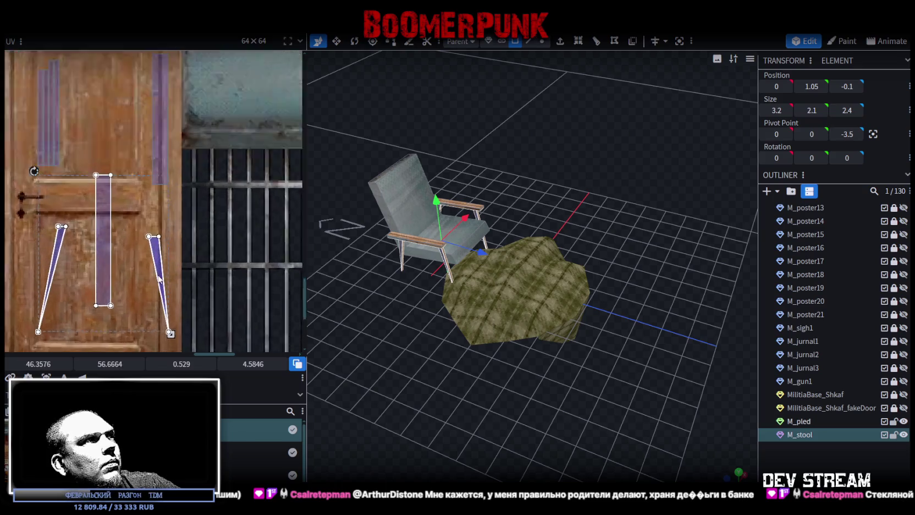
left_click(148, 269)
scroll("up", 3)
left_click_drag(213, 255, 184, 269)
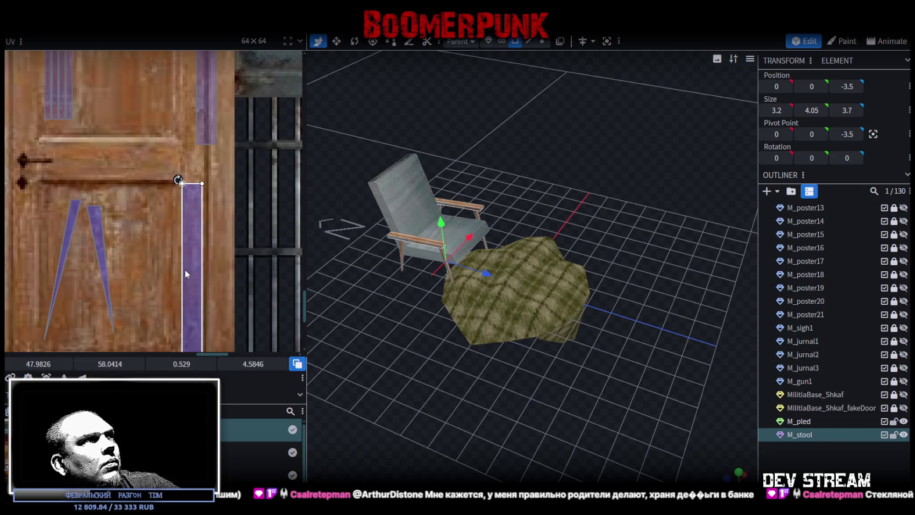
scroll("down", 3)
left_click_drag(212, 330, 171, 316)
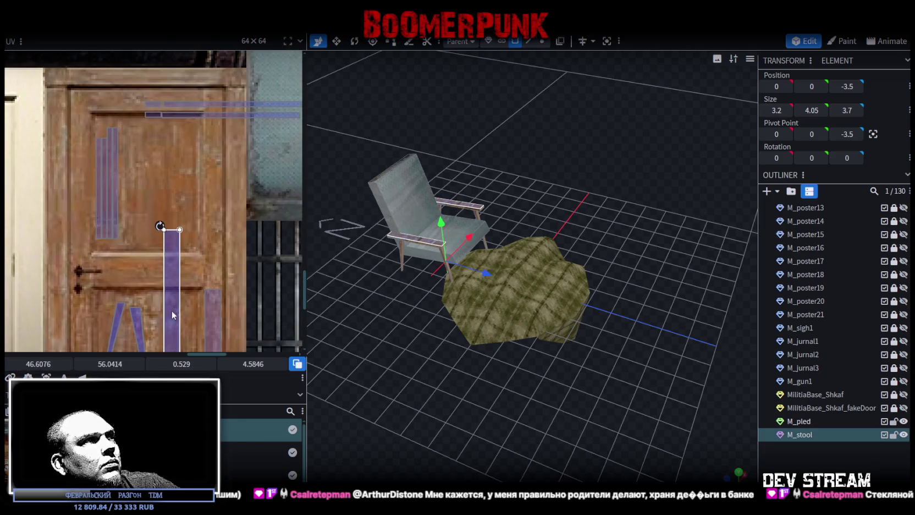
Step: Rotate the top UV strips left to vertical and lay them along the door wood
scroll("down", 3)
left_click_drag(172, 204, 233, 218)
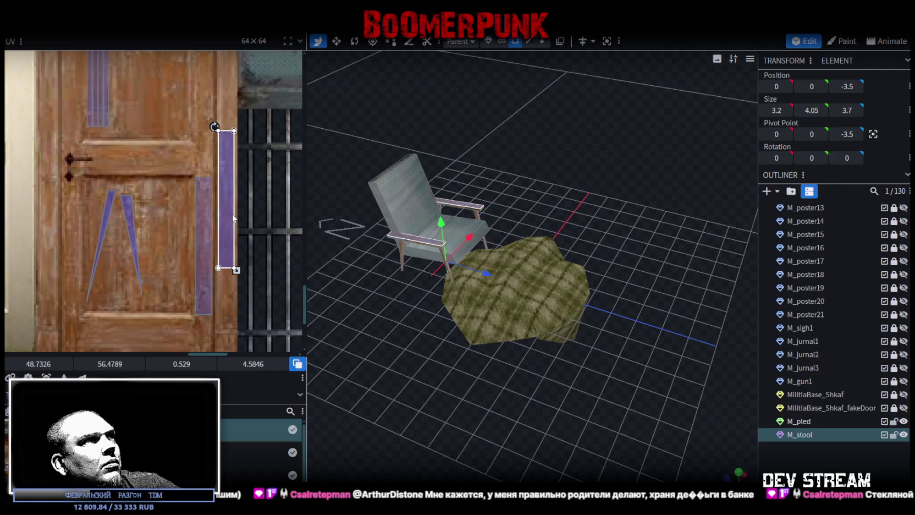
scroll("up", 3)
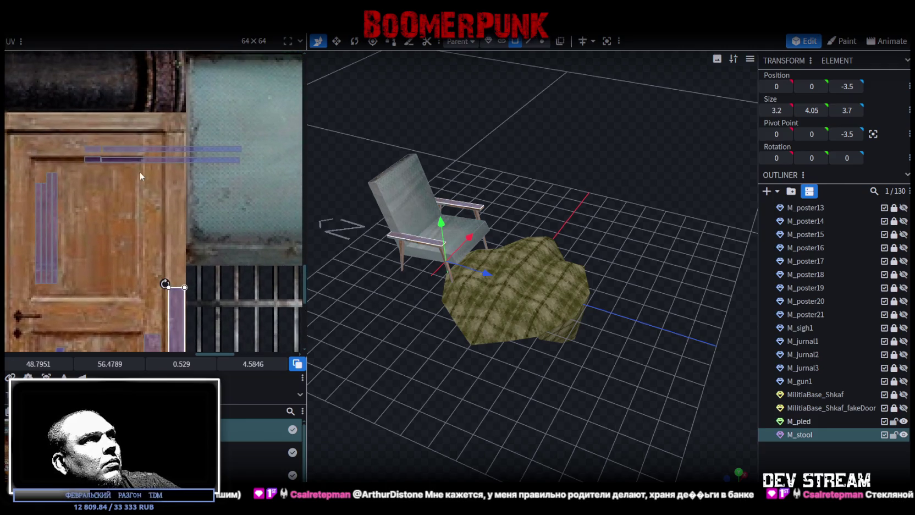
left_click_drag(88, 194, 255, 116)
right_click(181, 149)
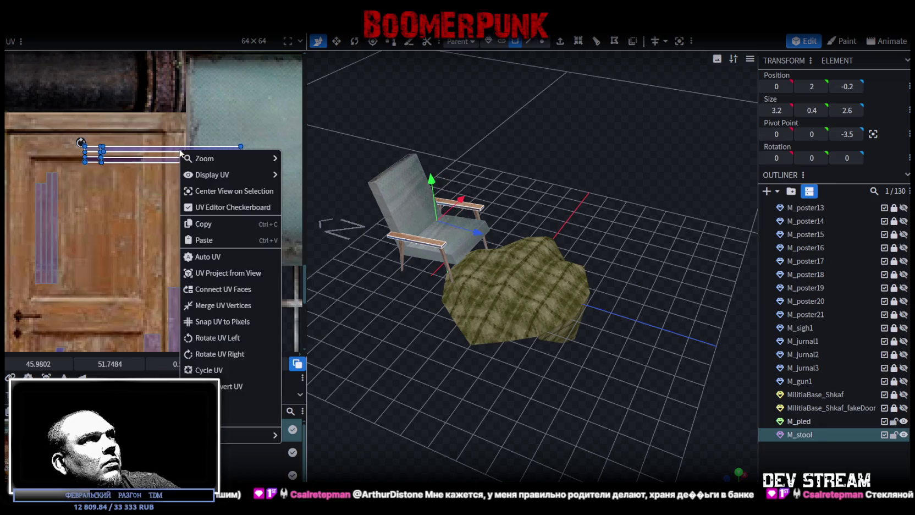
left_click(196, 337)
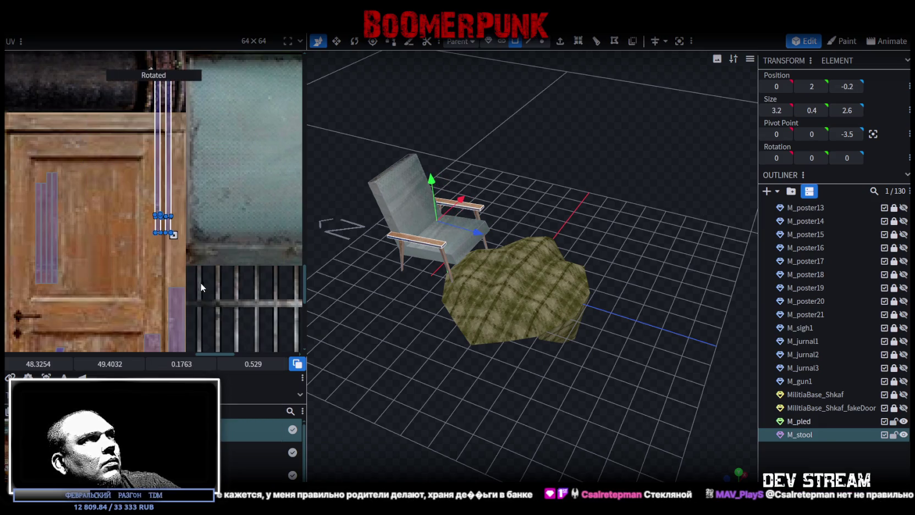
left_click_drag(213, 137, 204, 225)
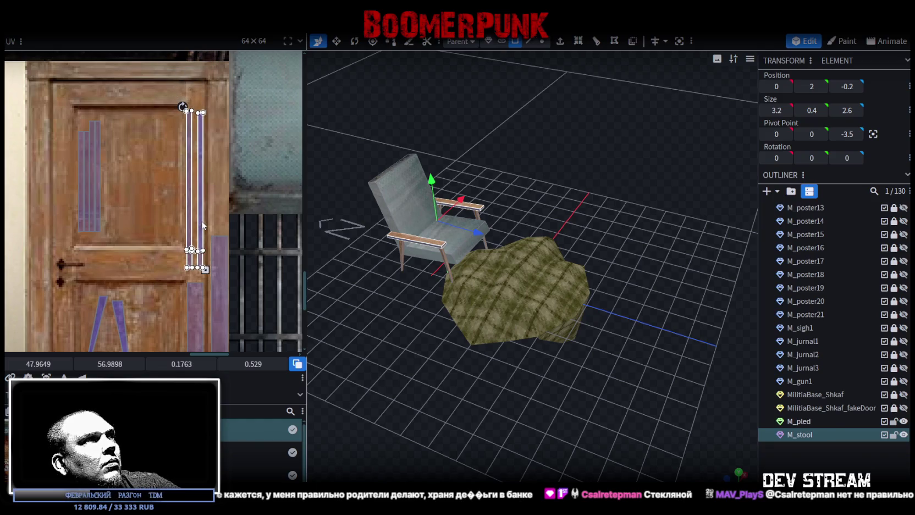
left_click_drag(404, 330, 428, 275)
left_click(450, 248)
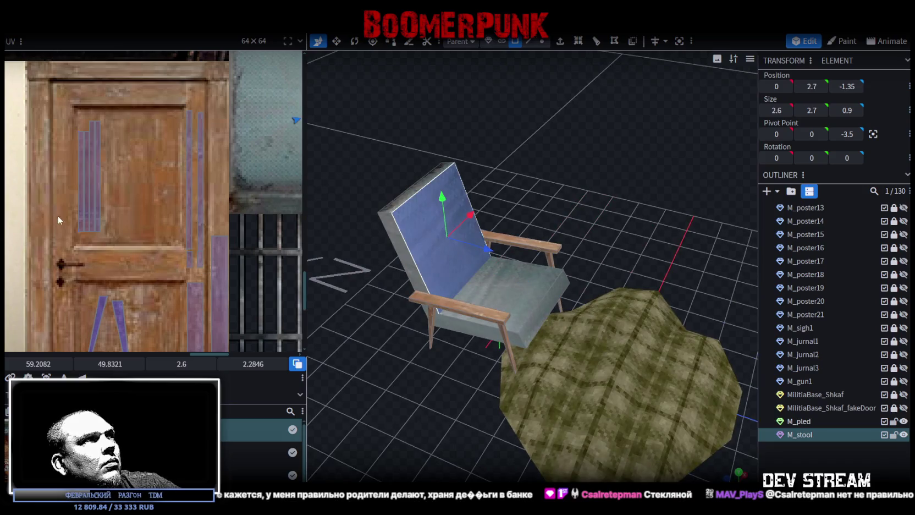
Step: Select the seat and backrest UV islands together and drag them onto the plaid texture
scroll("down", 3)
scroll("up", 3)
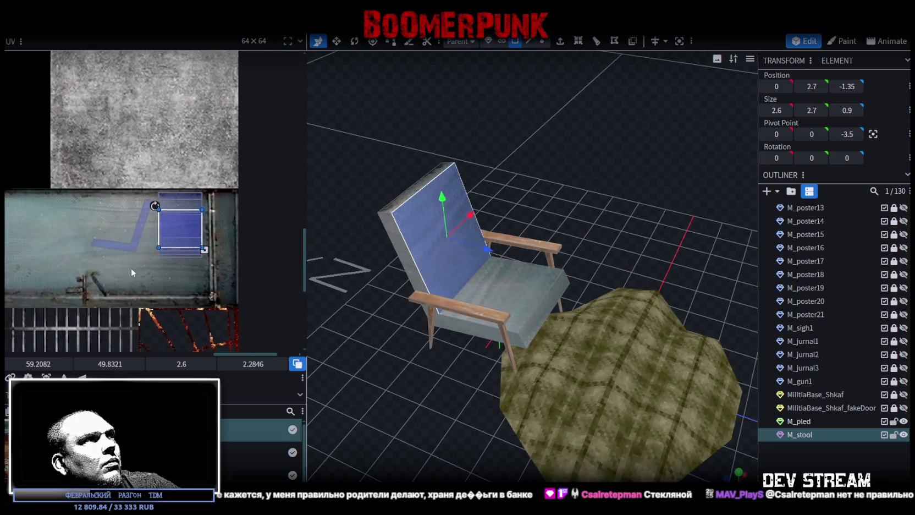
left_click_drag(67, 166, 222, 289)
scroll("down", 3)
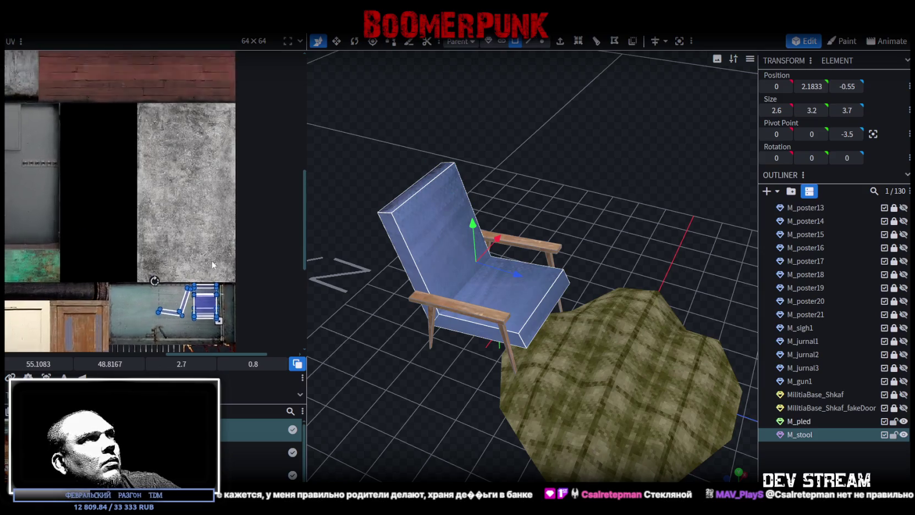
left_click_drag(214, 330, 121, 157)
scroll("up", 3)
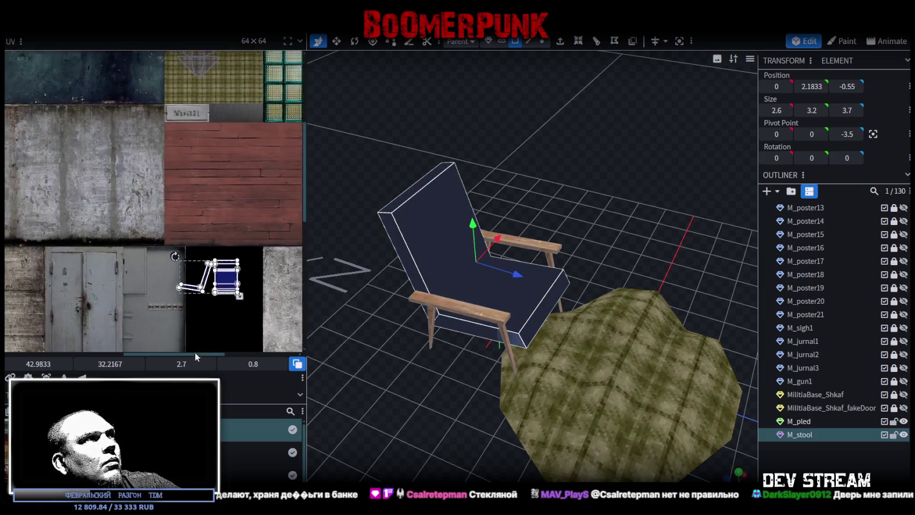
left_click_drag(225, 299, 248, 91)
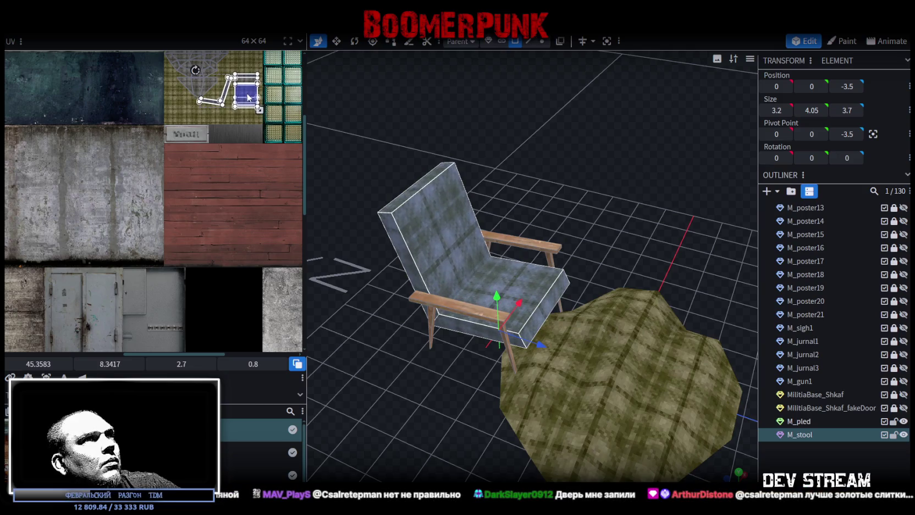
Step: Reposition and enlarge the cushion UVs so they fit the plaid area
scroll("up", 3)
scroll("up", 3)
left_click_drag(234, 205, 256, 221)
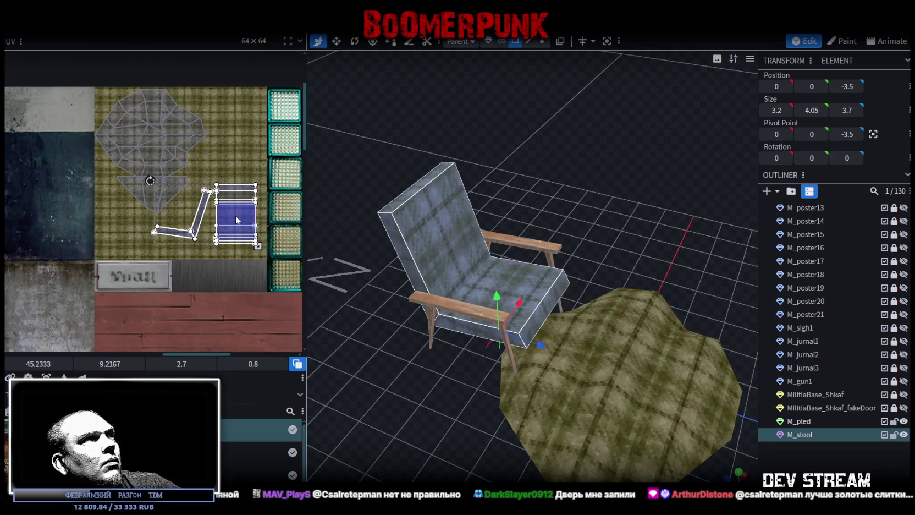
scroll("up", 3)
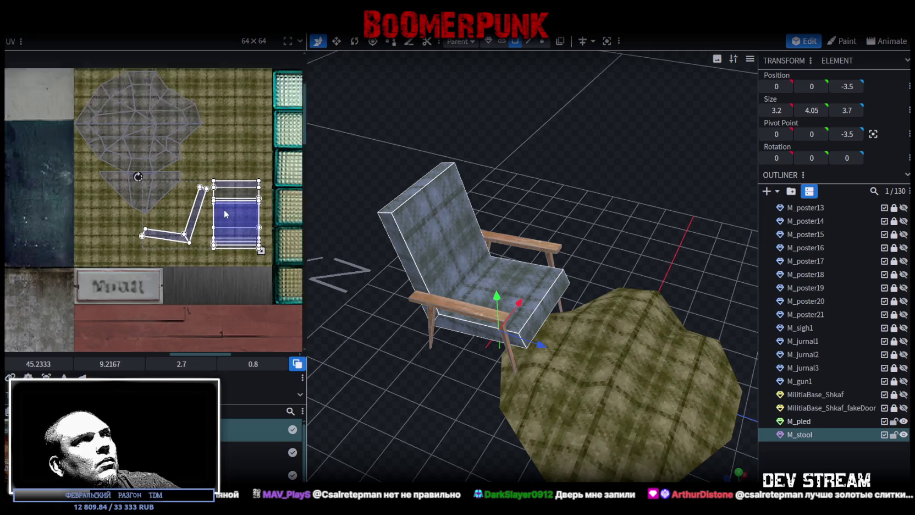
left_click_drag(237, 218, 177, 99)
left_click_drag(219, 177, 274, 209)
left_click_drag(244, 165, 231, 207)
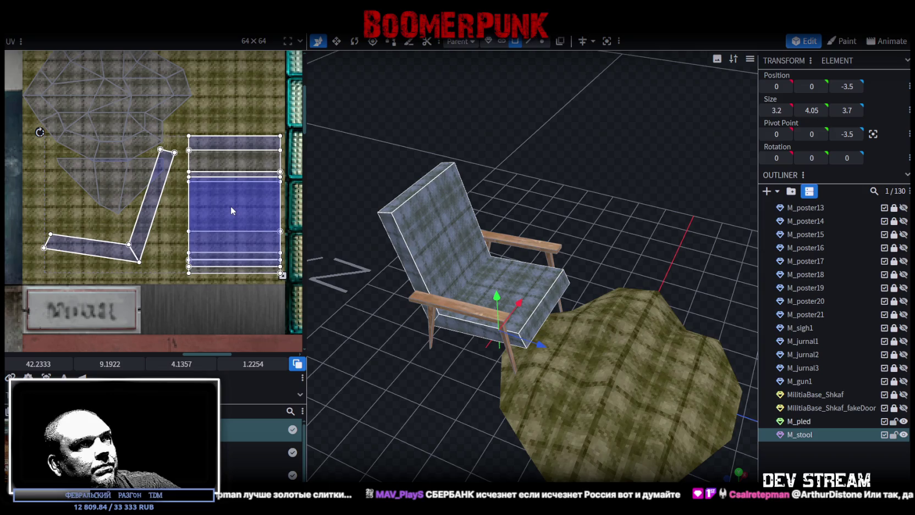
Step: Move the L-shaped UV island onto the plaid and save the model as Build0Tutor.bbmodel
left_click(144, 240)
left_click_drag(144, 240, 154, 256)
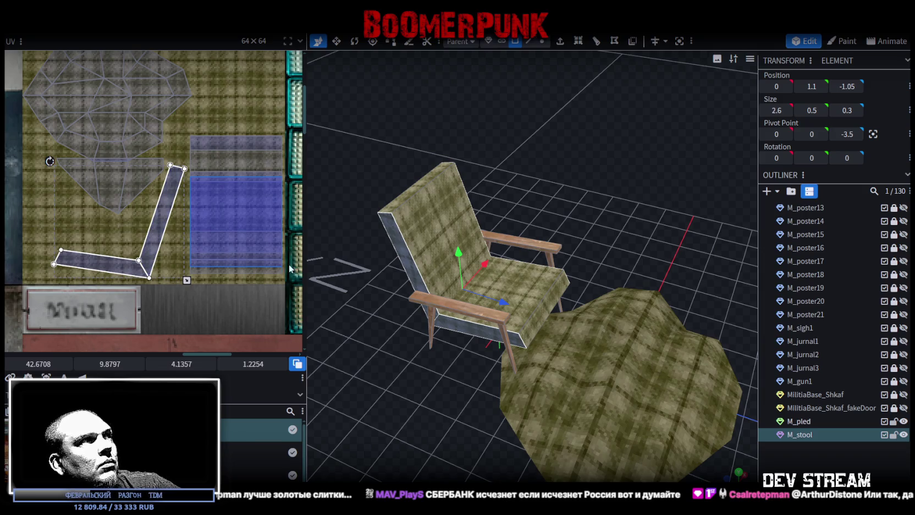
left_click_drag(372, 362, 715, 395)
key("ctrl+s")
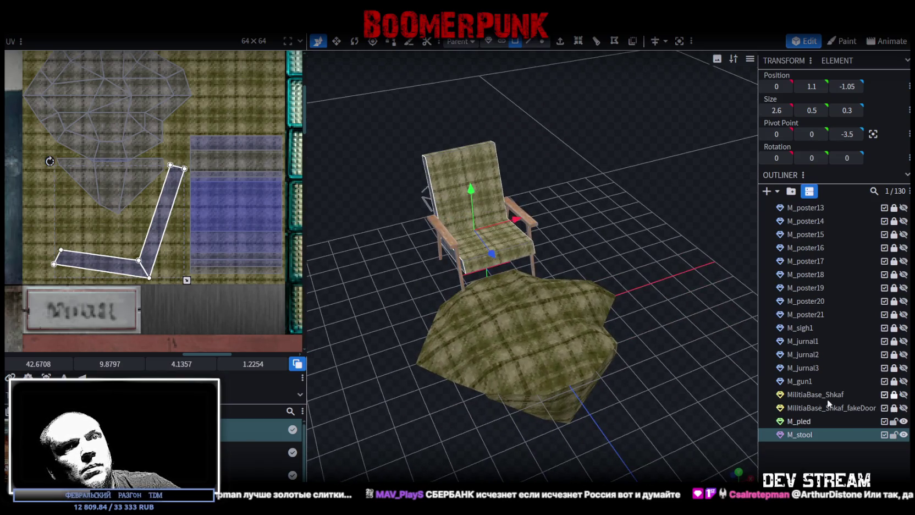
left_click_drag(570, 234, 583, 217)
Step: Export the model as an FBX (ASCII, scale 16) and switch over to Unity
left_click(82, 28)
mouse_move(147, 220)
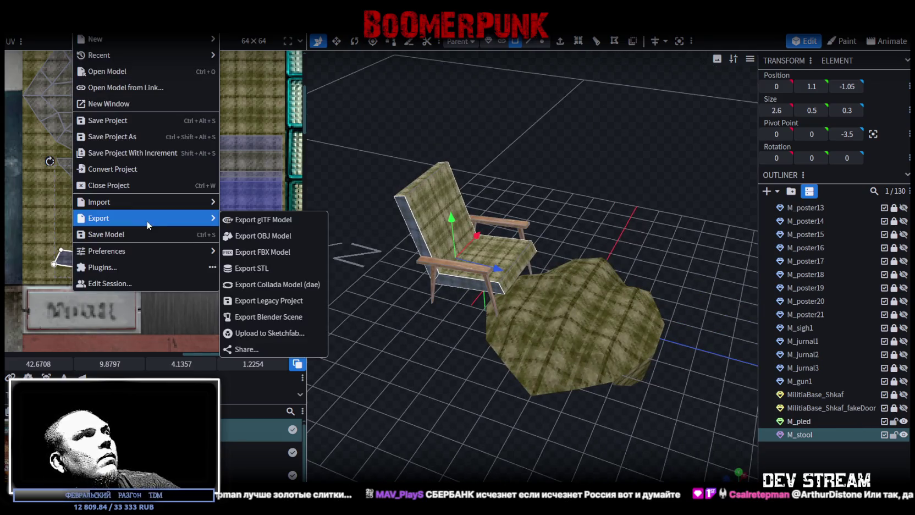
left_click(279, 255)
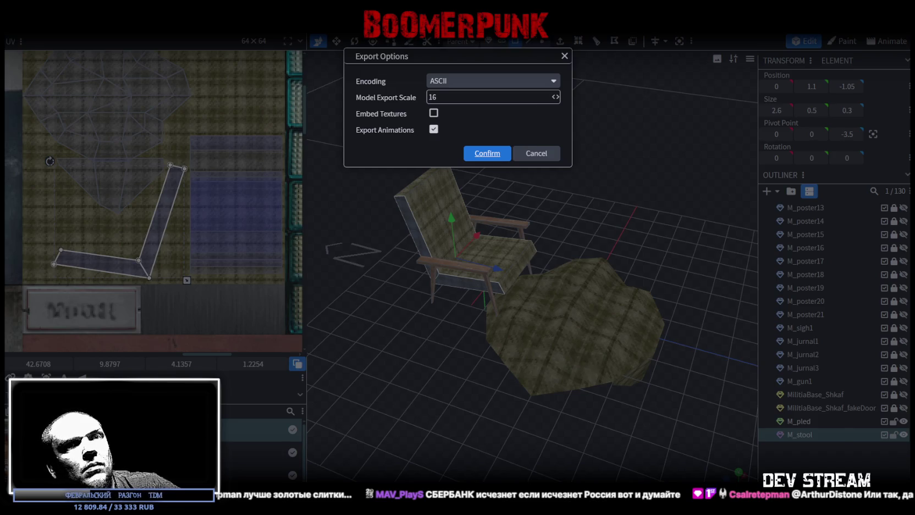
left_click(487, 153)
key("alt+Tab")
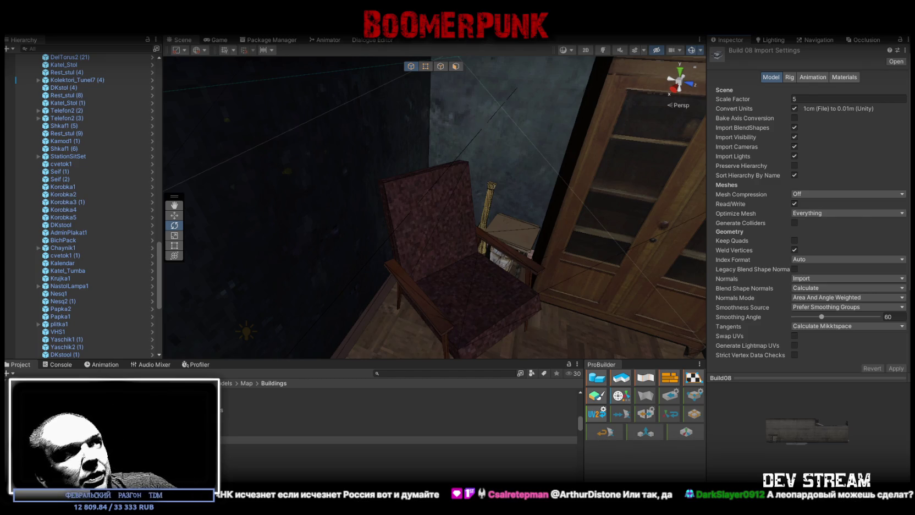
Step: Select the chair DKstool (1) and check its DKstool mesh, Build08 material and mesh collider
left_click_drag(437, 309, 413, 304)
left_click(436, 232)
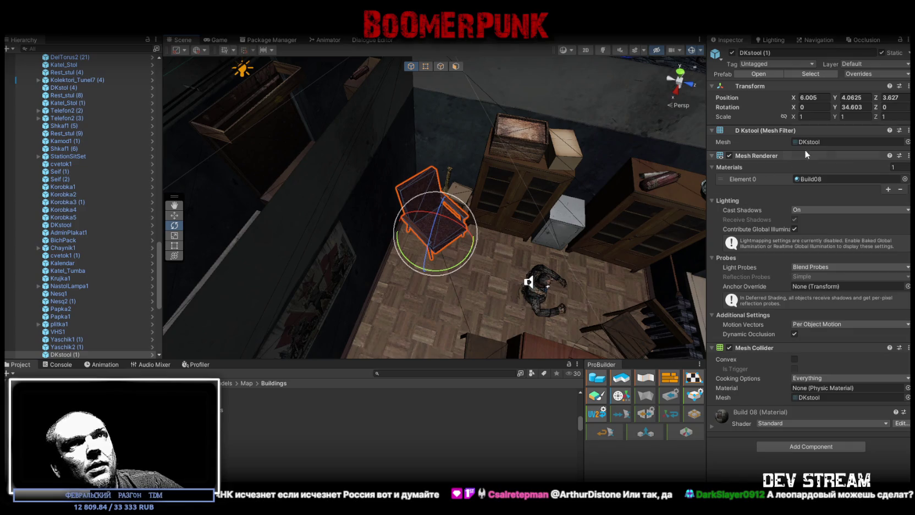
left_click(763, 52)
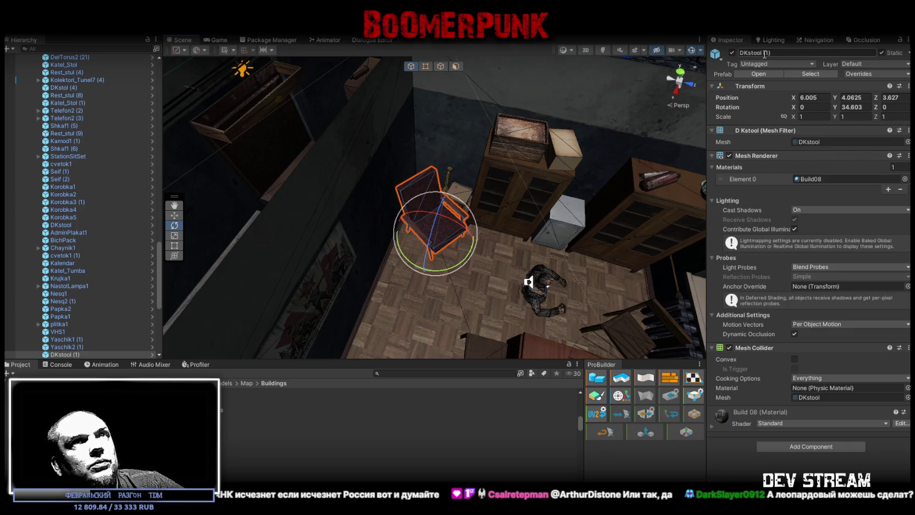
left_click(763, 52)
scroll("up", 3)
scroll("up", 3)
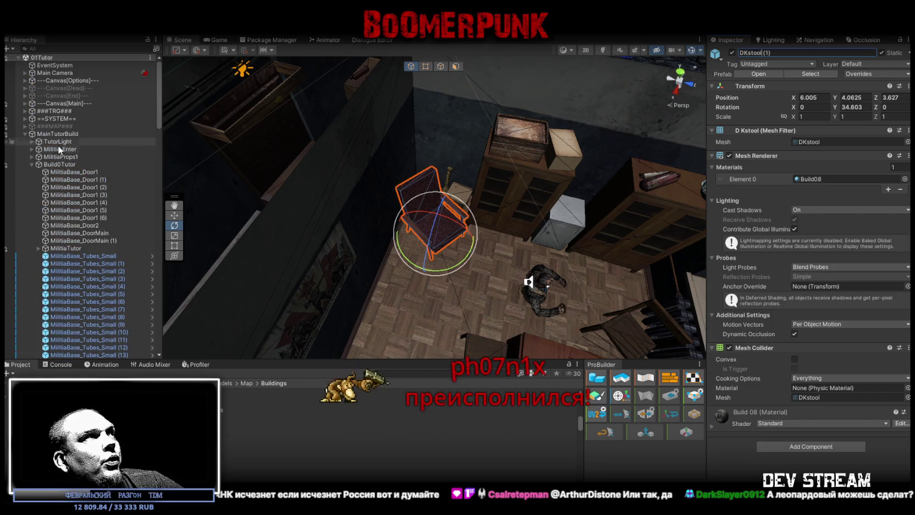
left_click(25, 134)
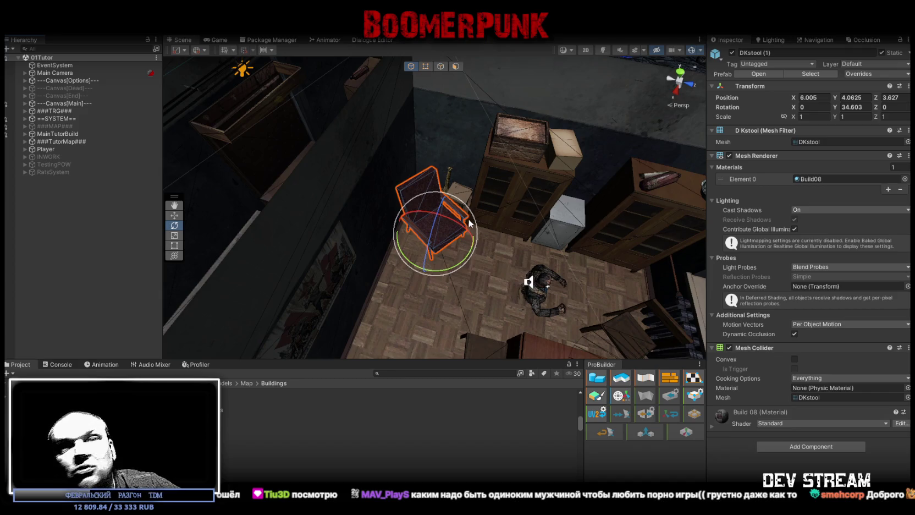
Step: Fly the Scene view out over the street and back in above the furnished room
left_click_drag(599, 268, 520, 266)
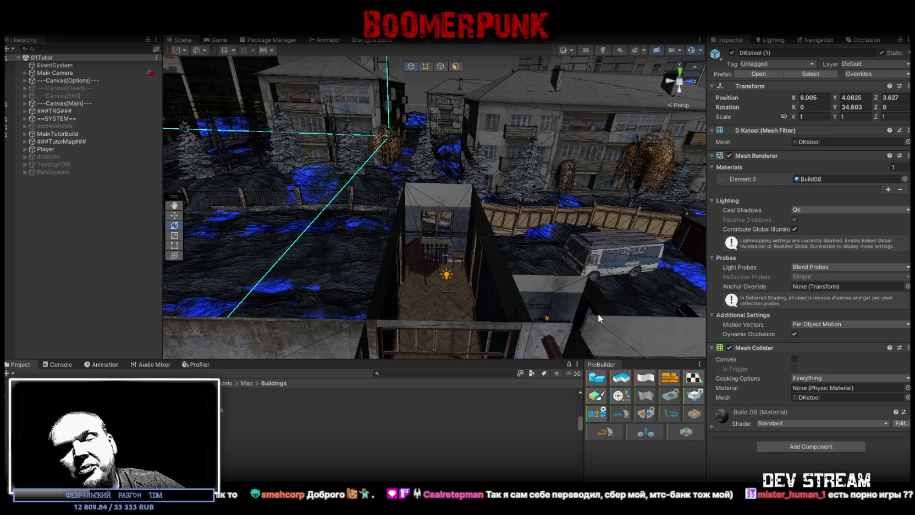
left_click_drag(566, 273, 589, 268)
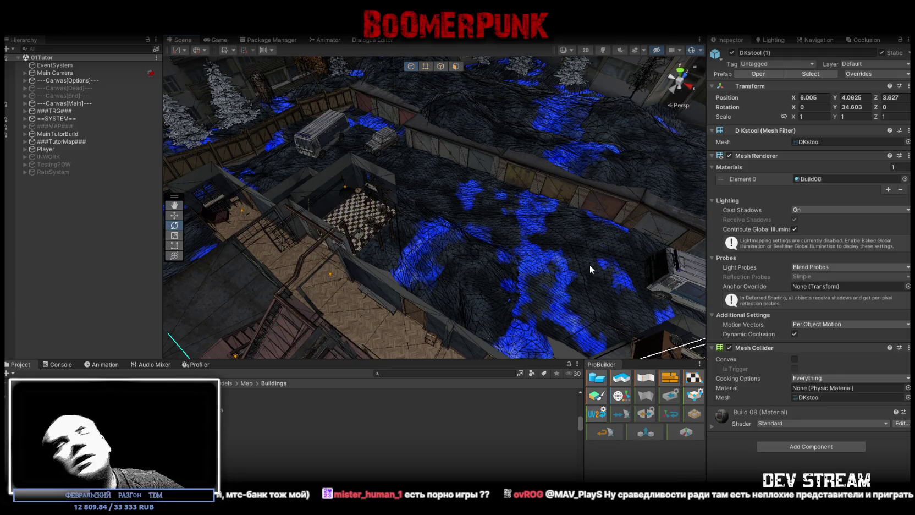
left_click_drag(554, 259, 384, 224)
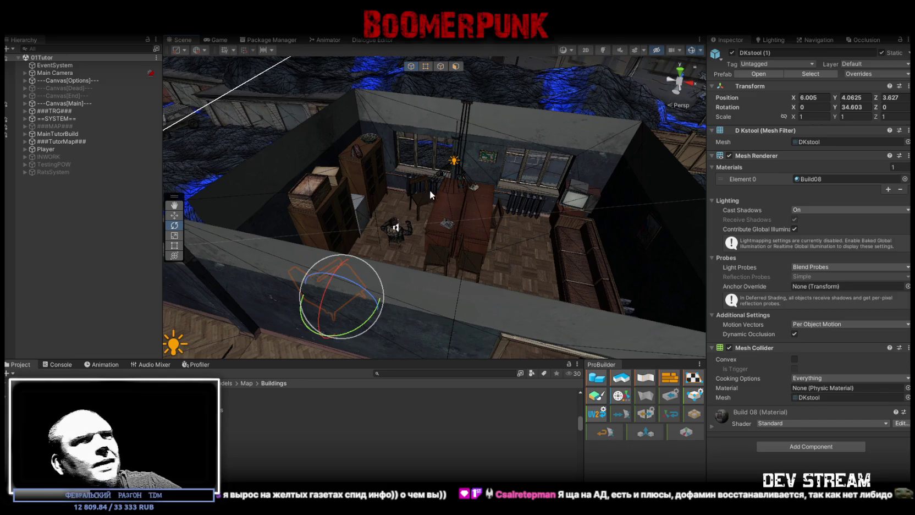
scroll("up", 3)
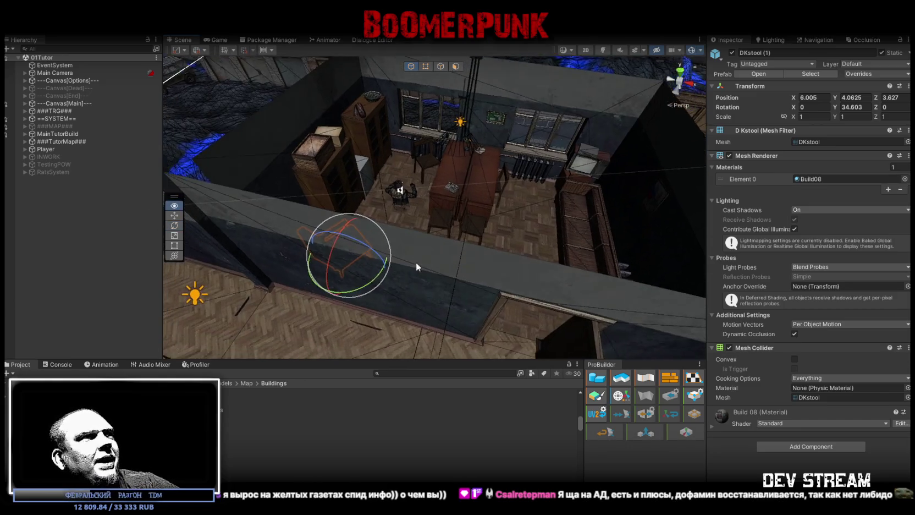
Step: Place the exported Build0Tutor model under MainTutorBuild and expand it down to MilitiaProps1
left_click(449, 219)
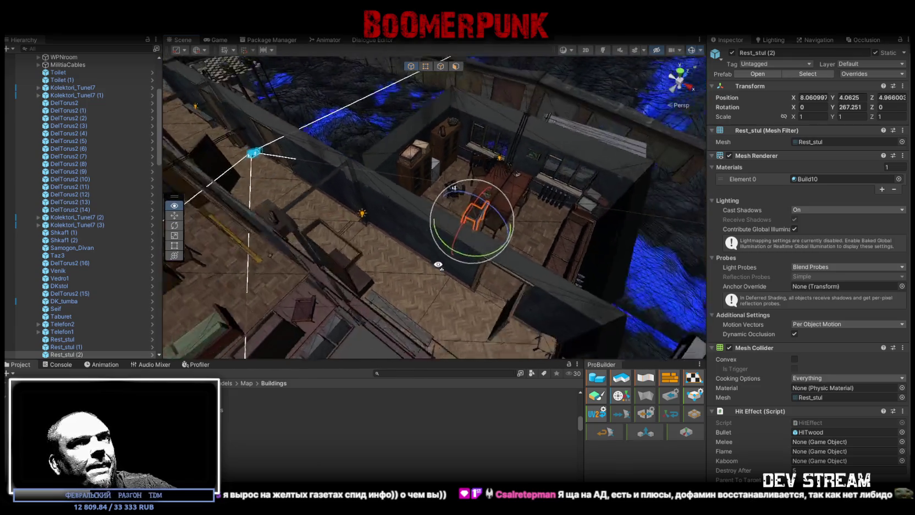
scroll("up", 3)
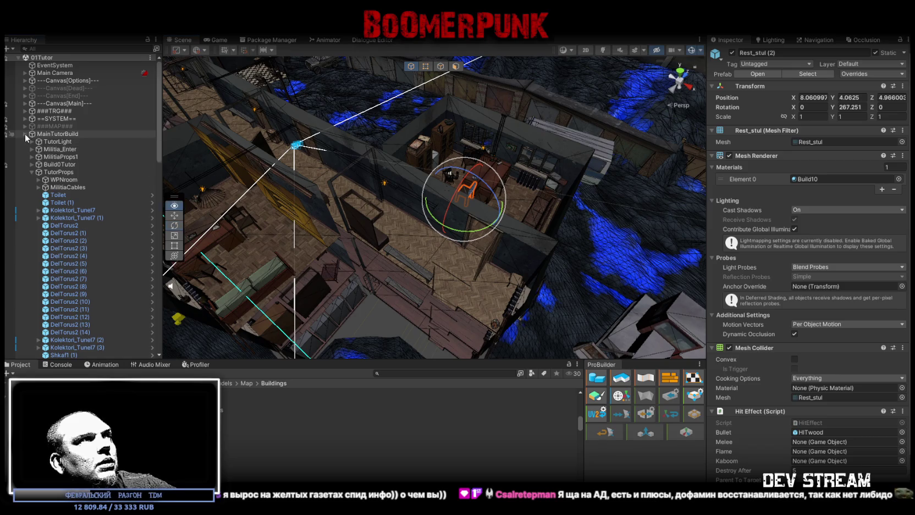
left_click(26, 134)
left_click(25, 134)
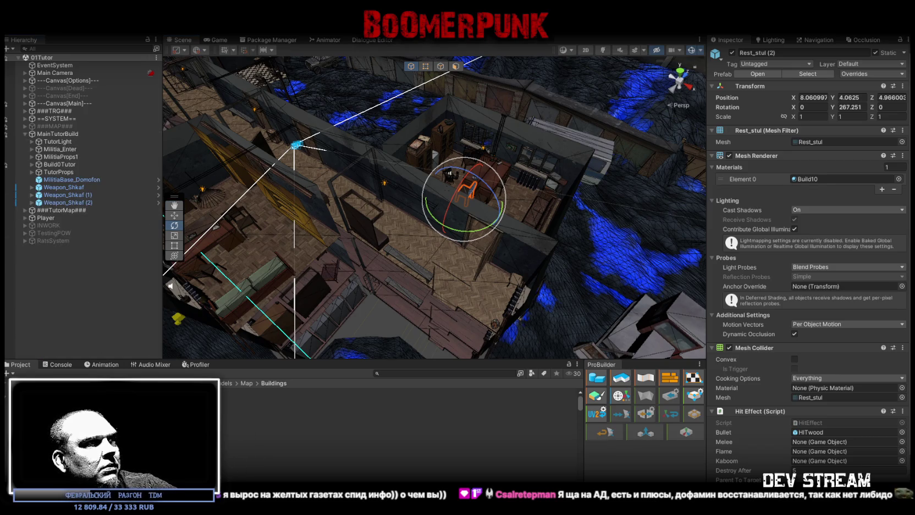
left_click_drag(60, 148, 75, 138)
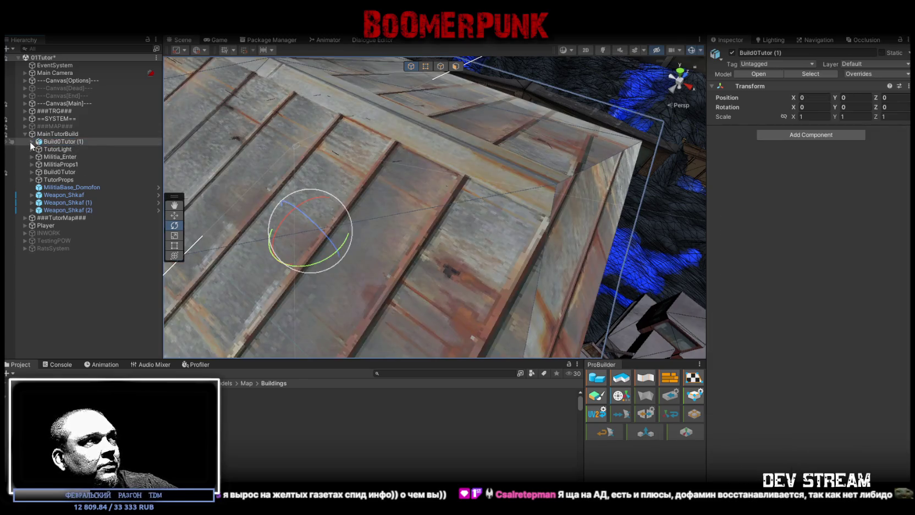
left_click(32, 141)
left_click(39, 156)
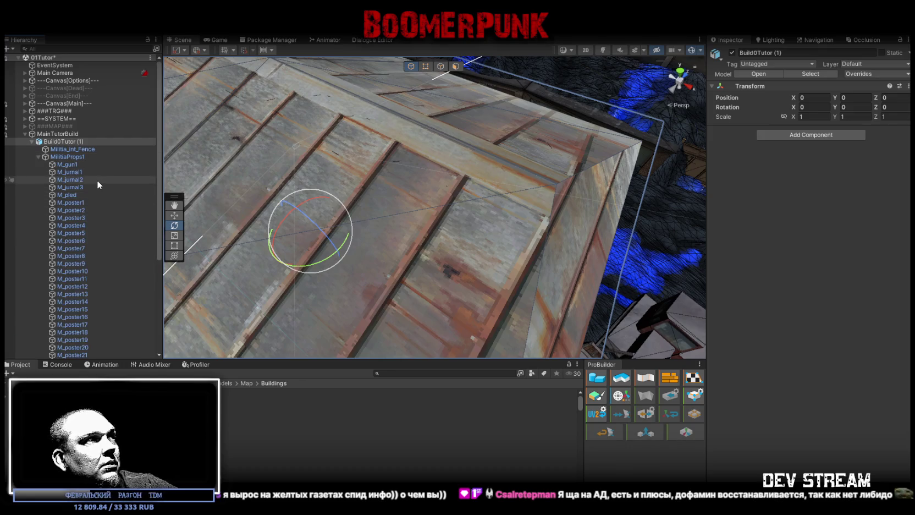
Step: Duplicate M_stool and M_pled and drag the copies out of MilitiaProps1
scroll("down", 3)
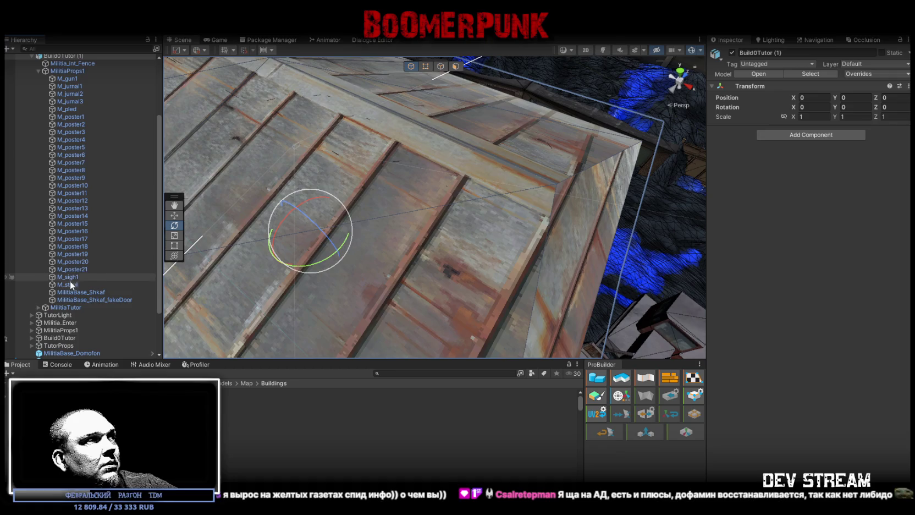
left_click(69, 284)
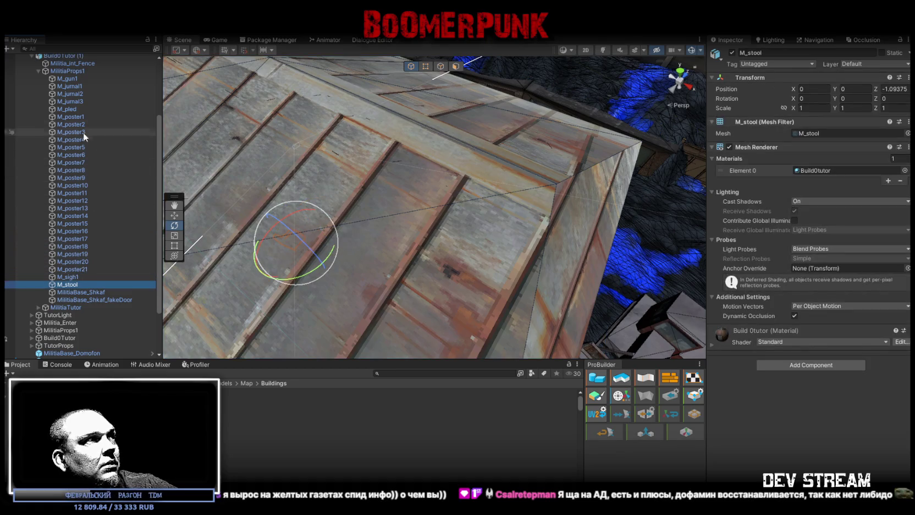
left_click(69, 108)
key("ctrl+d")
scroll("down", 3)
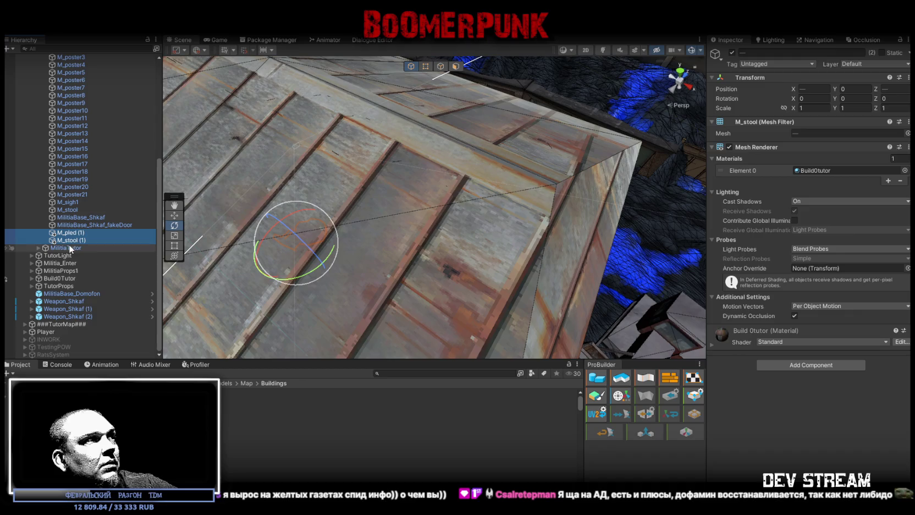
left_click_drag(57, 258, 93, 258)
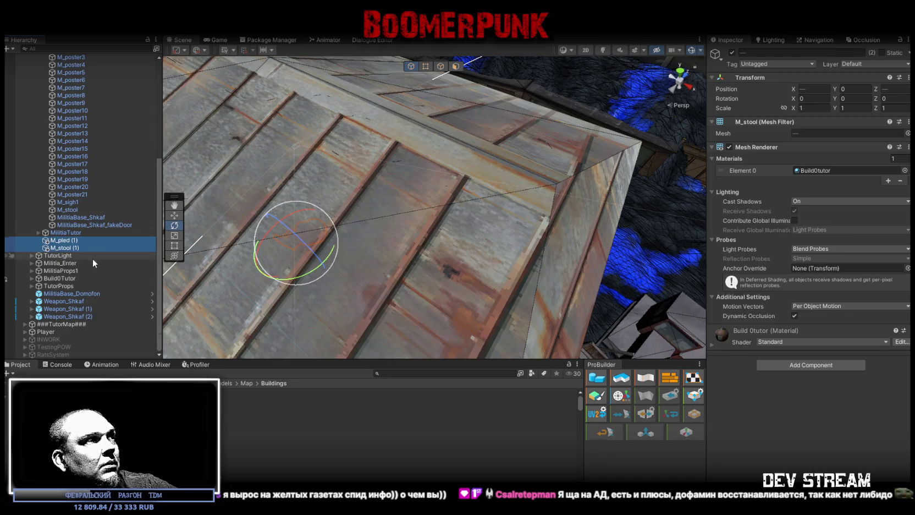
Step: Delete the Build0Tutor (1) copy and move M_pled (1) and M_stool (1) directly under MainTutorBuild
left_click(60, 141)
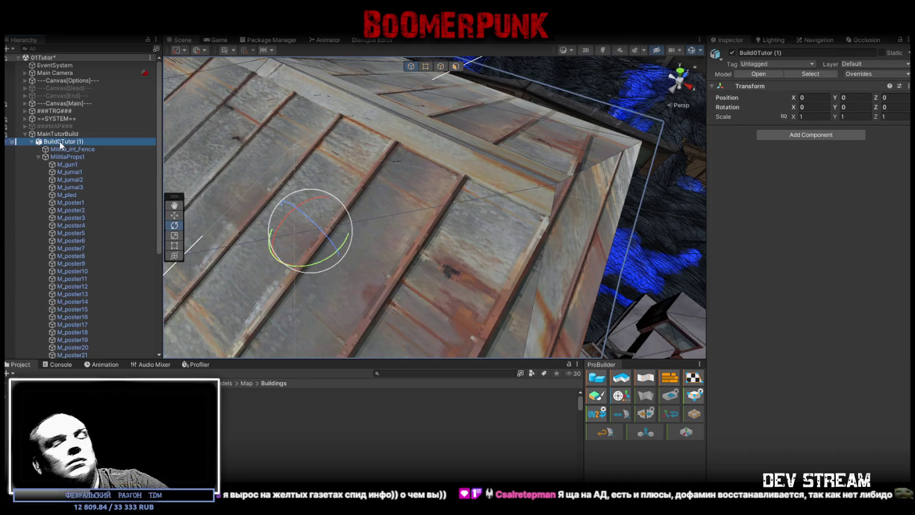
key("Delete")
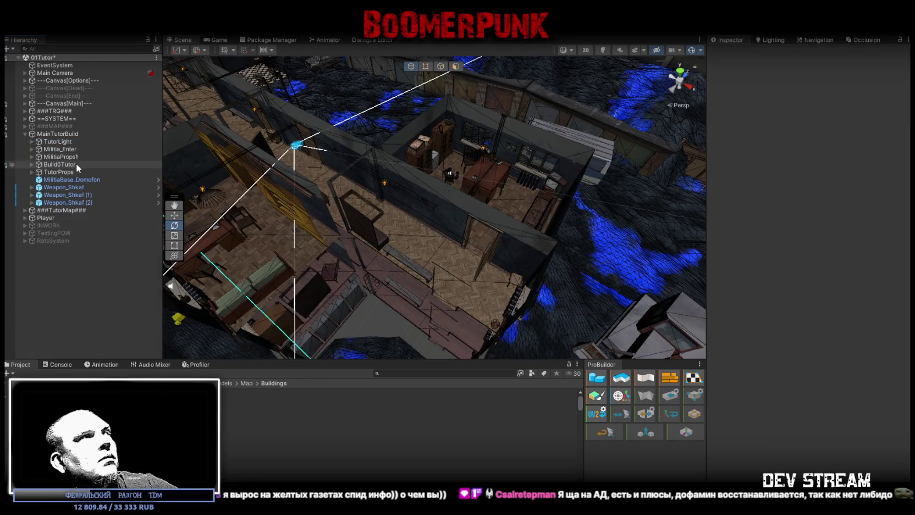
double_click(76, 163)
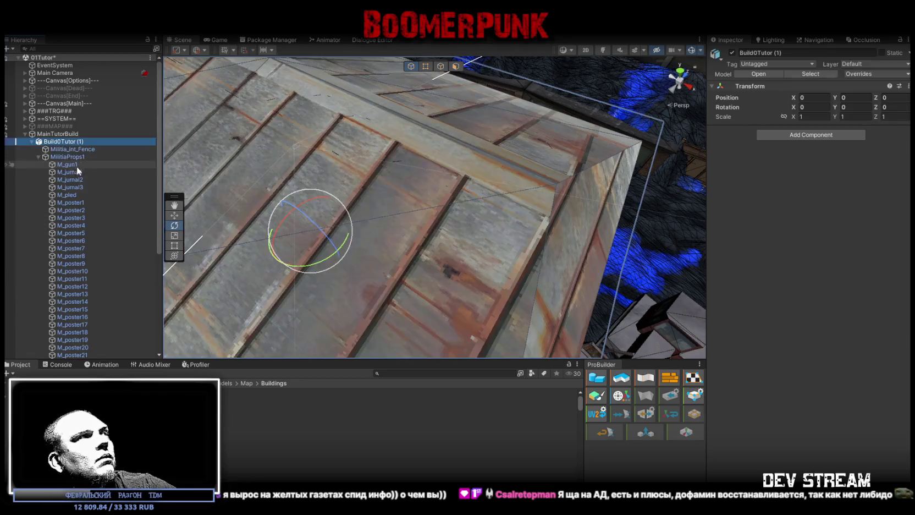
scroll("down", 3)
left_click(64, 241)
double_click(60, 248)
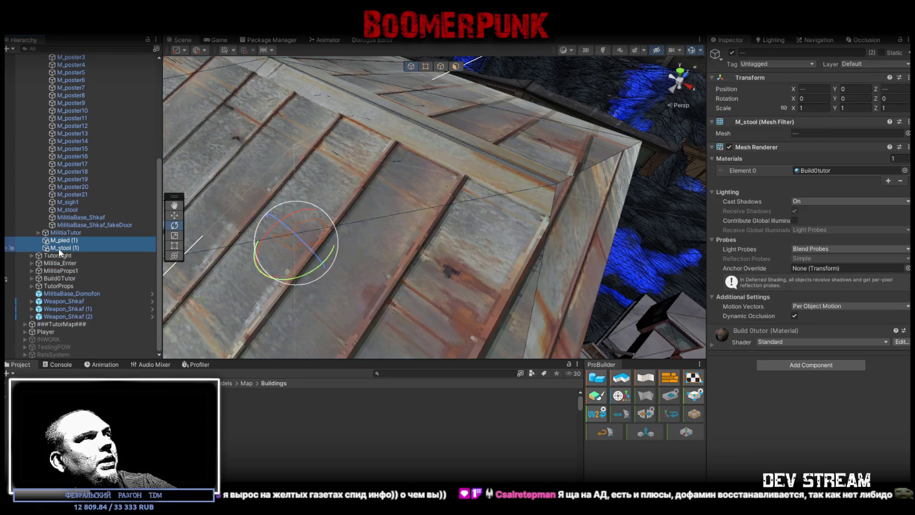
left_click_drag(53, 265, 54, 262)
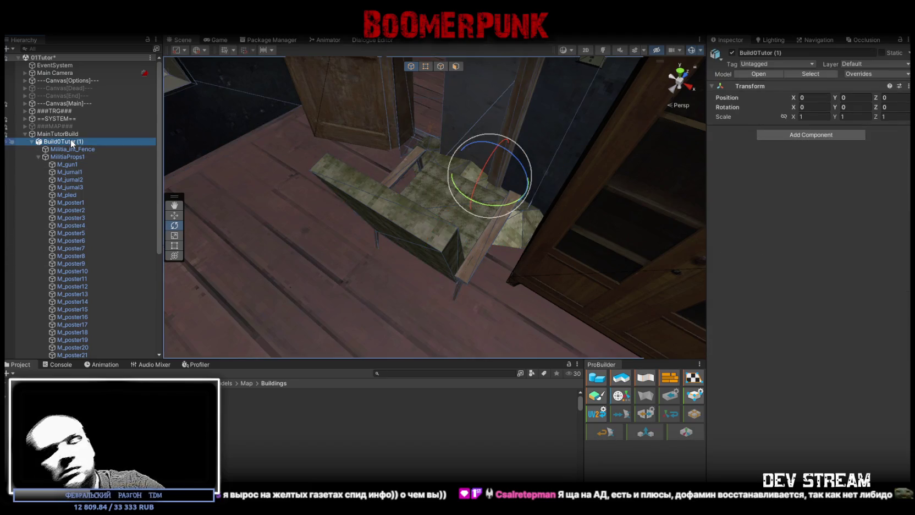
Step: Rename M_pled (1) to M_pled and M_stool (1) to M_stool
left_click(68, 149)
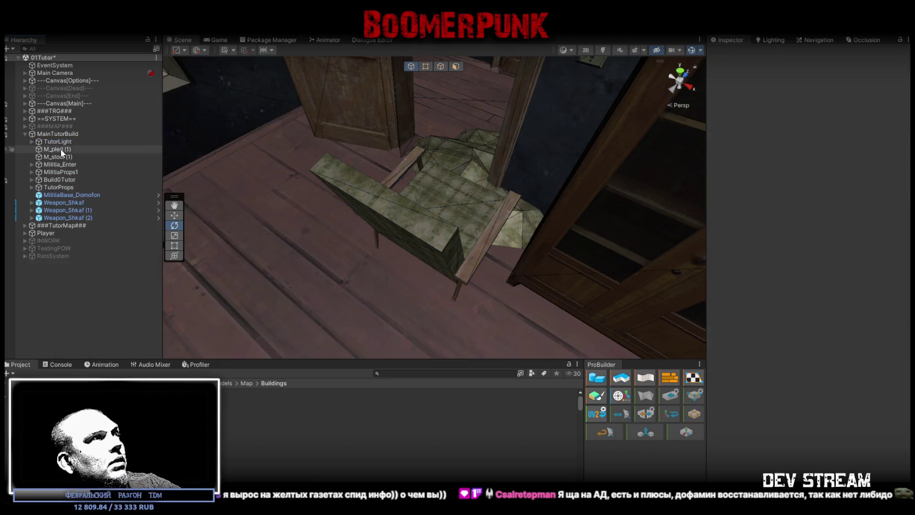
left_click(80, 149)
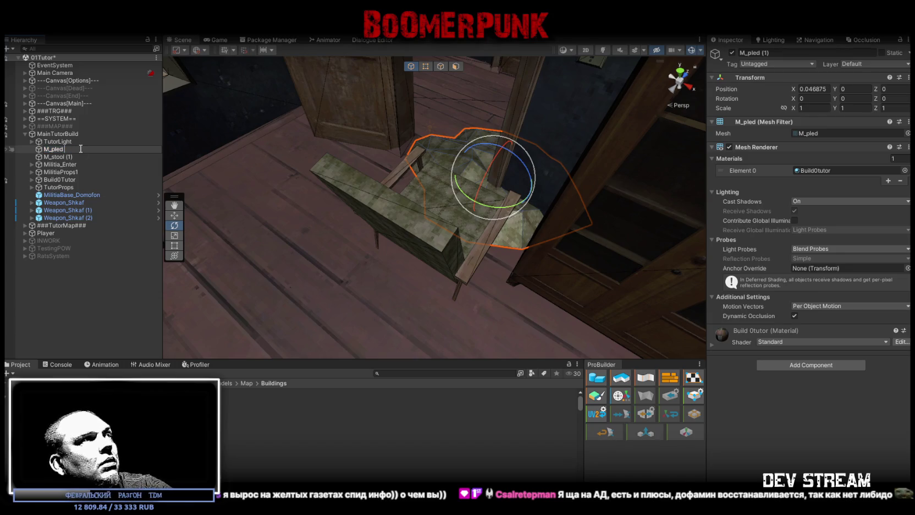
left_click(76, 158)
left_click(80, 158)
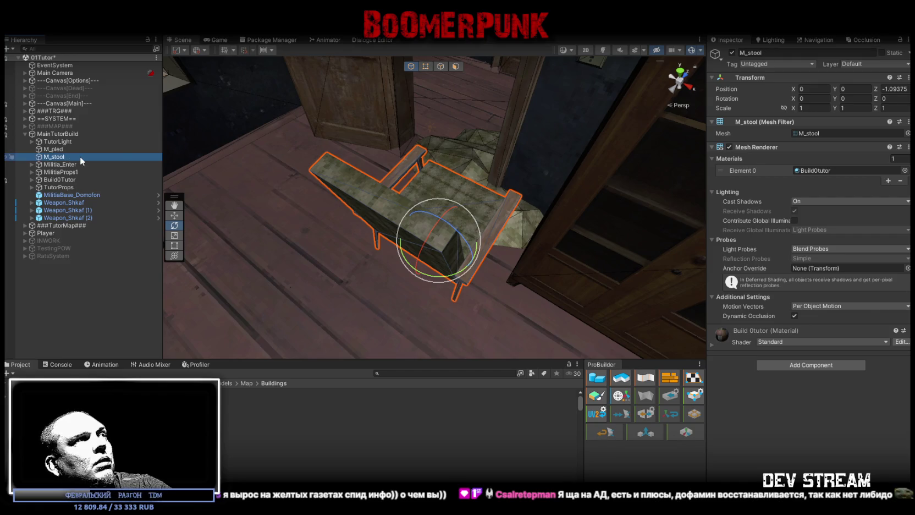
left_click_drag(330, 165, 532, 220)
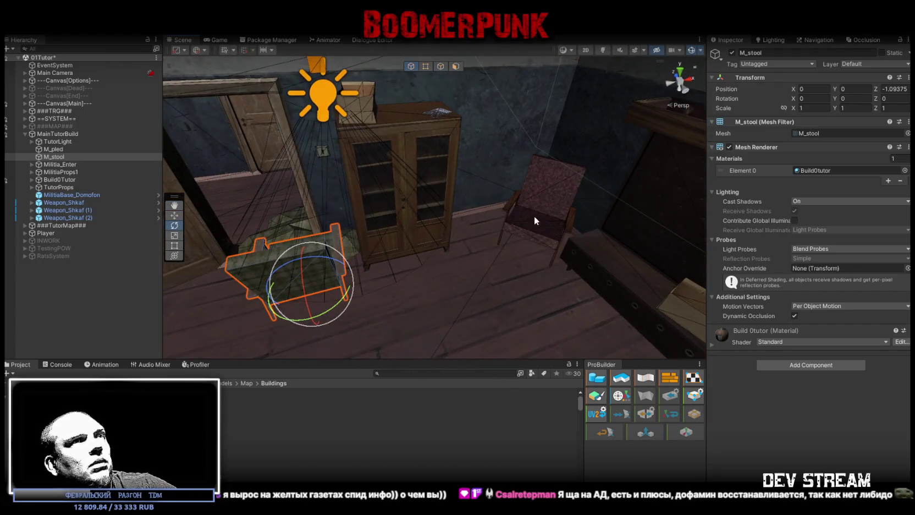
Step: Add a Mesh Collider component to the M_stool armchair
left_click(532, 220)
left_click_drag(467, 192, 381, 281)
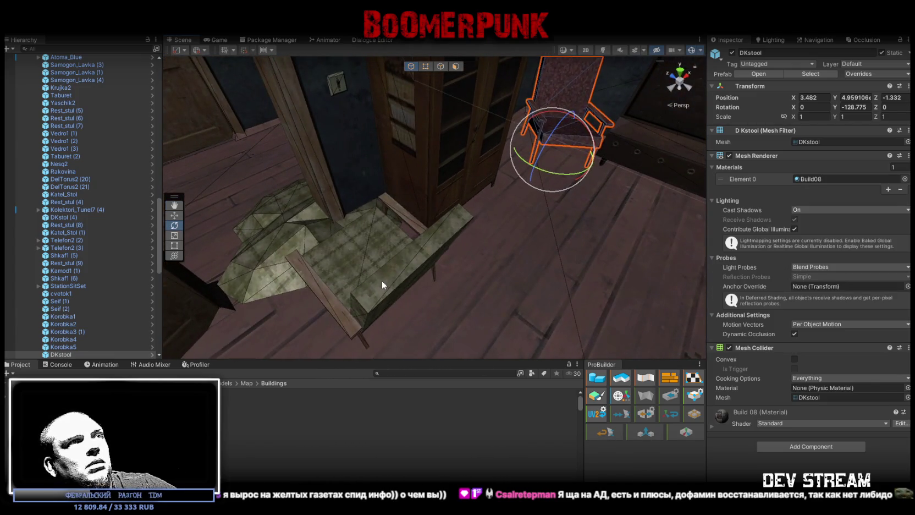
left_click(381, 281)
left_click(824, 364)
type("mesh")
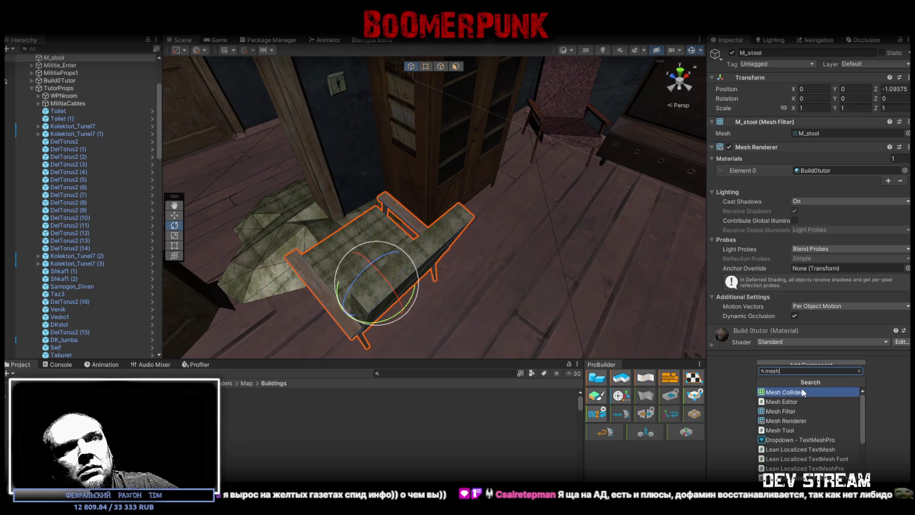
left_click(803, 391)
Step: Mark M_stool as Static and set its Position Z to 0
left_click_drag(559, 204, 556, 201)
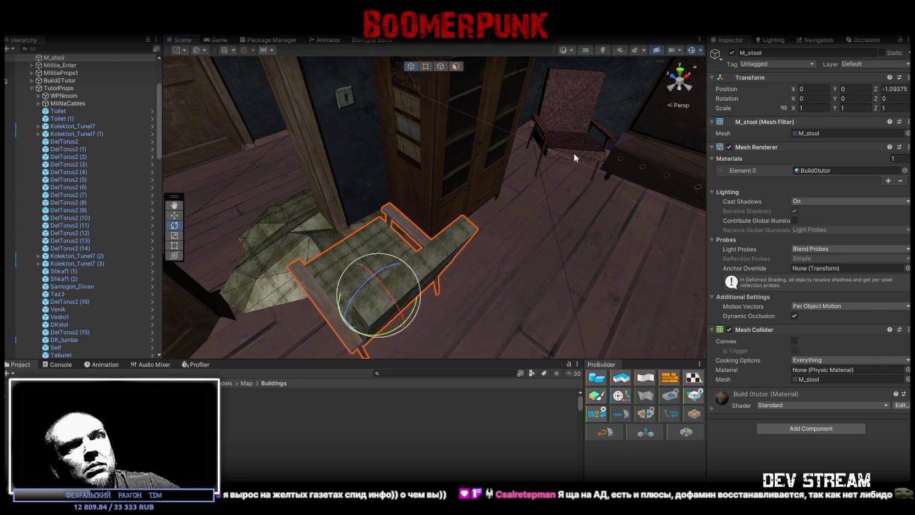
left_click(577, 144)
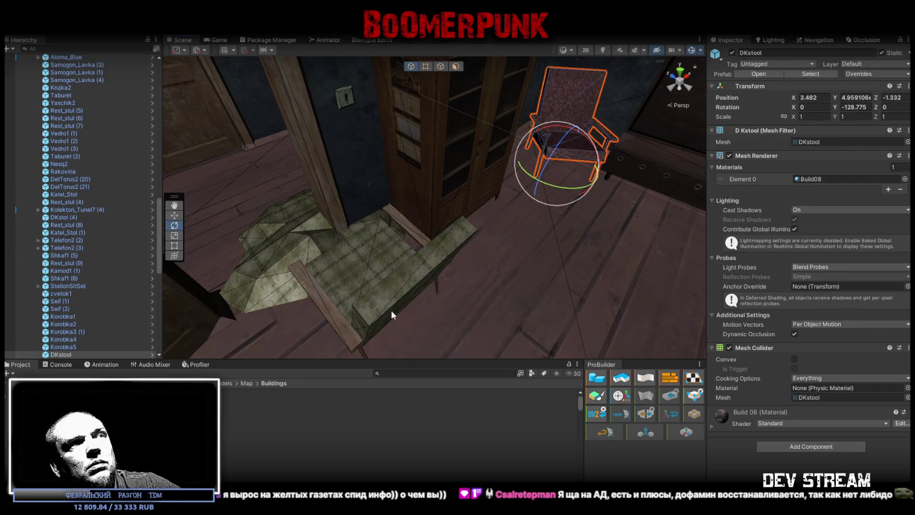
left_click(388, 318)
left_click(882, 52)
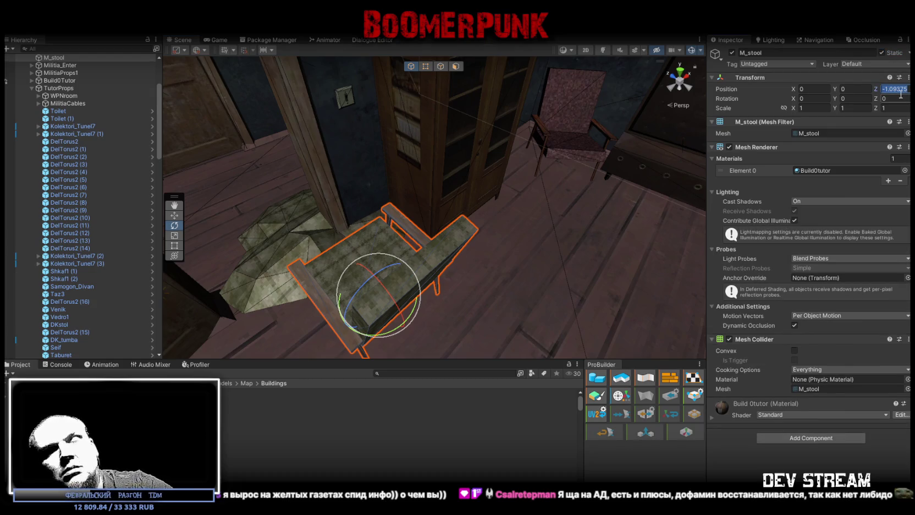
type("0")
left_click_drag(418, 258, 385, 258)
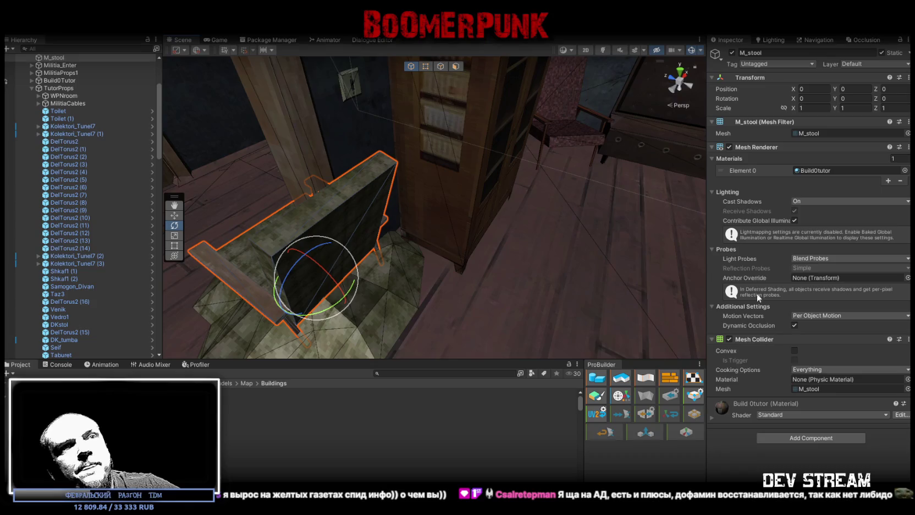
scroll("up", 3)
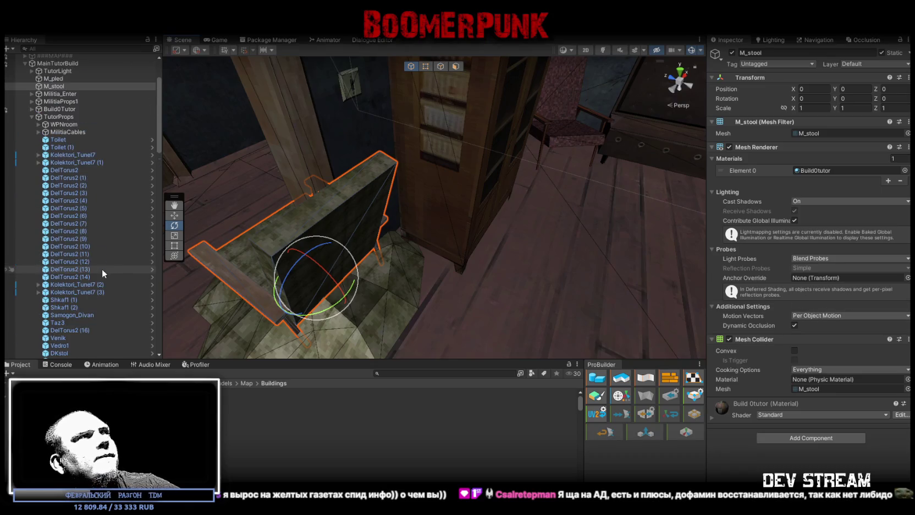
Step: Save M_stool as a prefab in the Prefab/TutorProps folder and move it into the TutorProps group
left_click(32, 146)
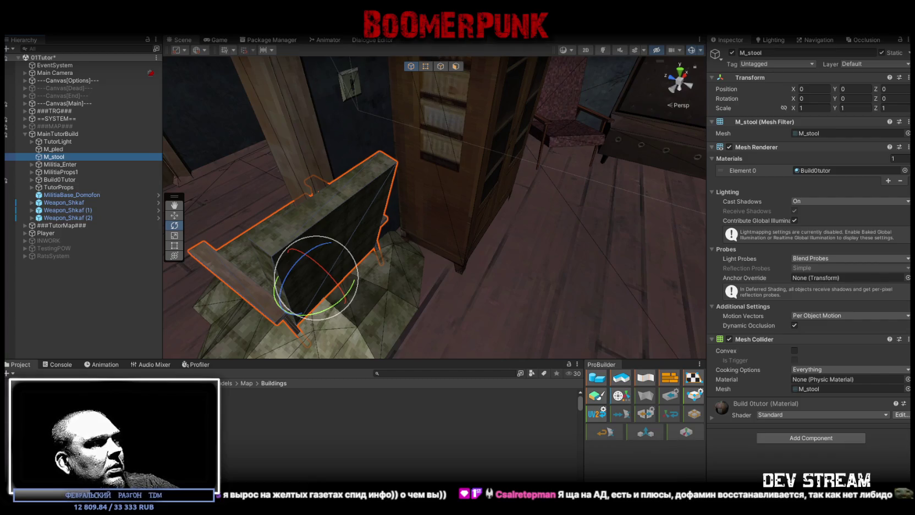
left_click(49, 418)
left_click_drag(60, 155, 532, 429)
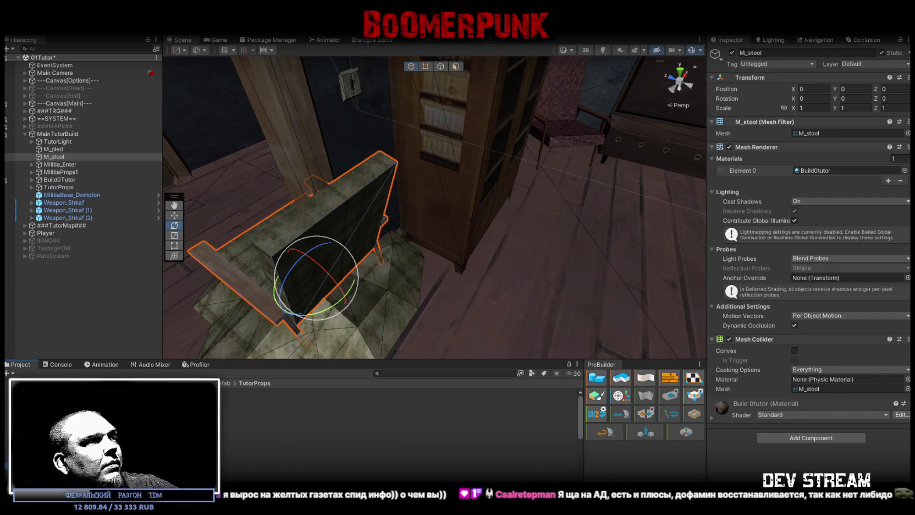
left_click_drag(432, 258, 281, 204)
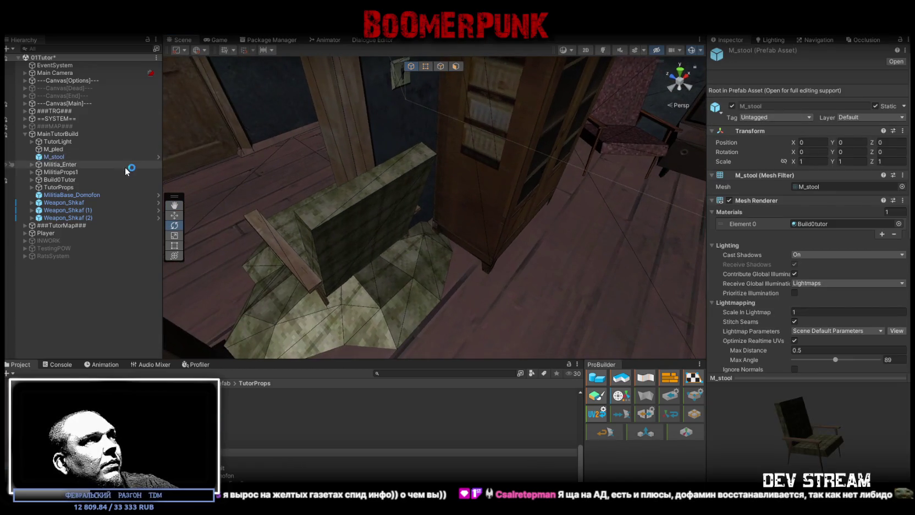
left_click(631, 141)
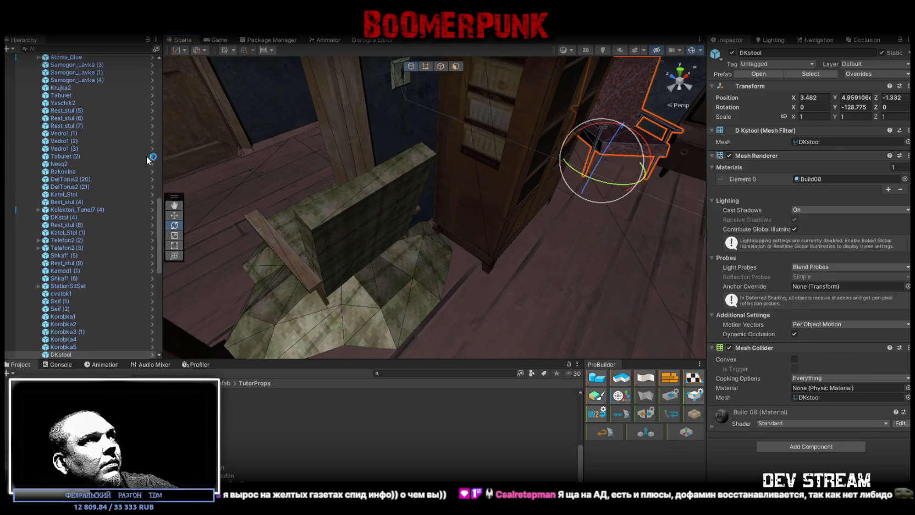
scroll("up", 3)
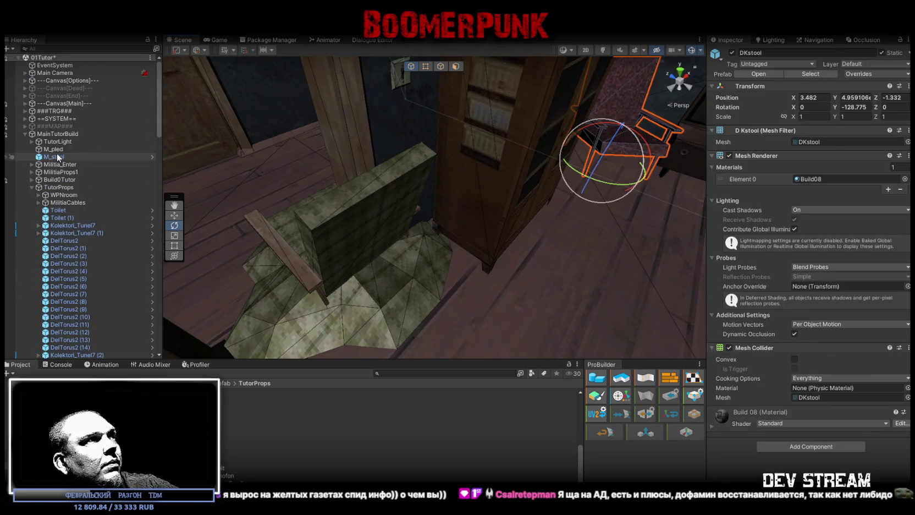
left_click_drag(57, 157, 62, 204)
Step: Collapse MilitiaCables and parent M_stool as the last child of the TutorProps group
scroll("down", 3)
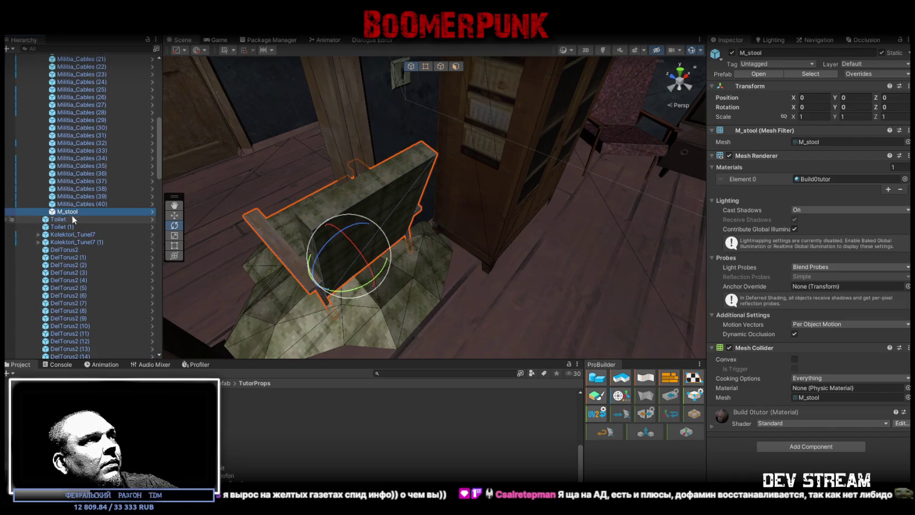
scroll("up", 3)
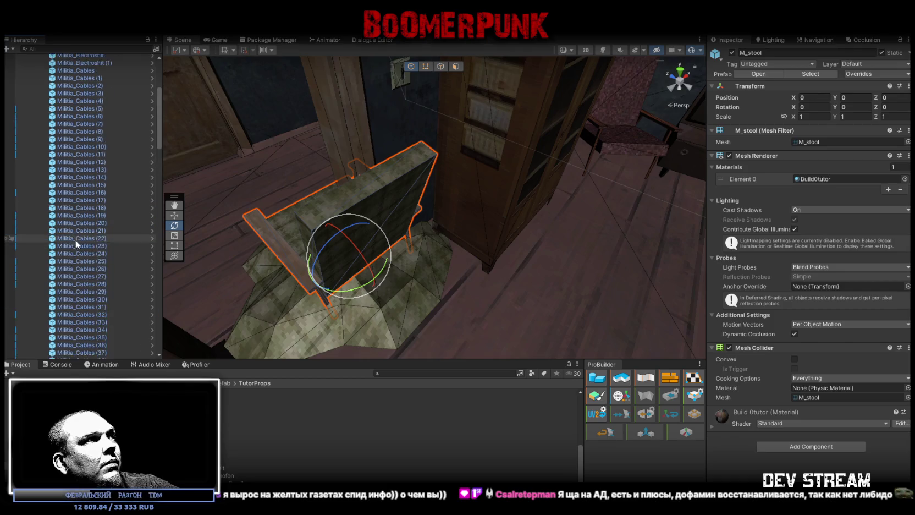
left_click(38, 195)
left_click_drag(61, 218, 58, 180)
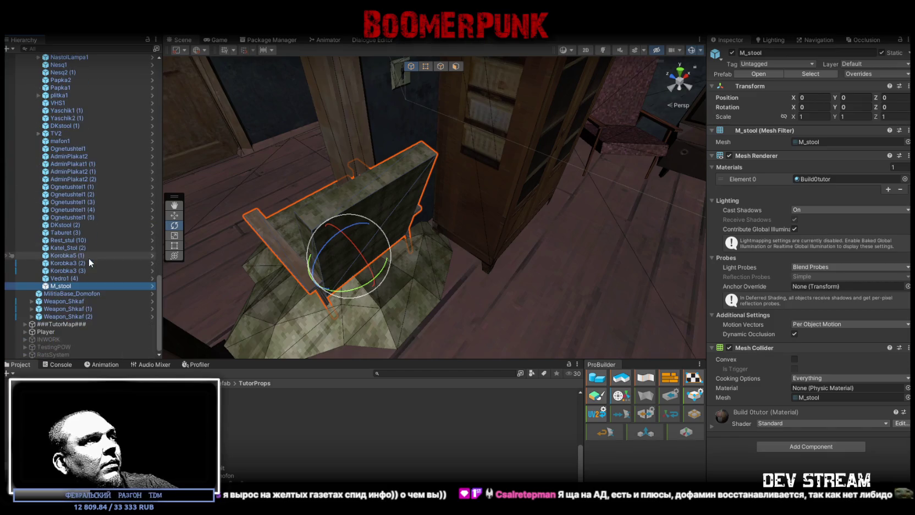
left_click_drag(468, 212, 316, 148)
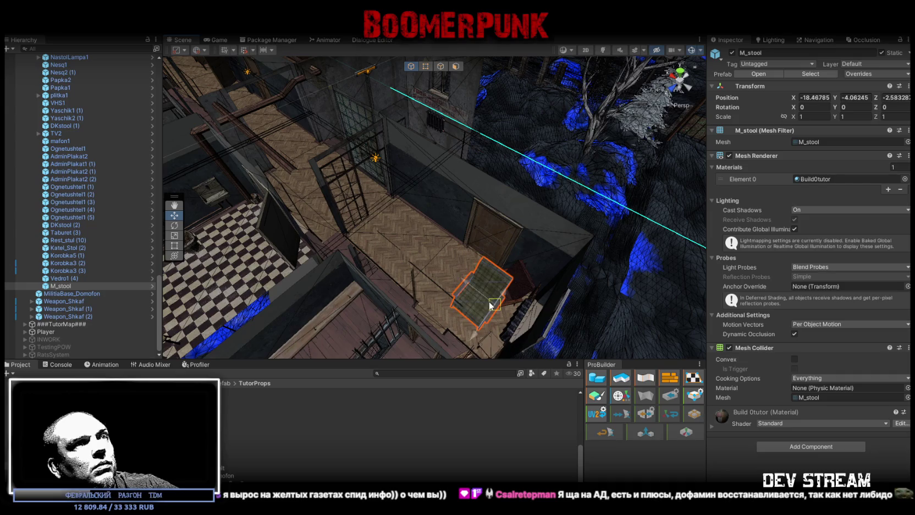
Step: Frame M_stool and move it onto the window room's floor
key("f")
left_click_drag(633, 290, 429, 246)
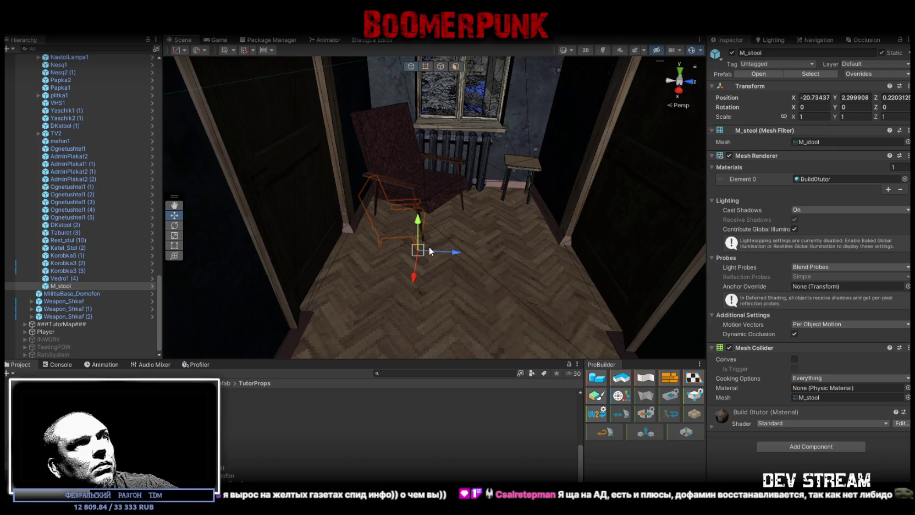
left_click(418, 255)
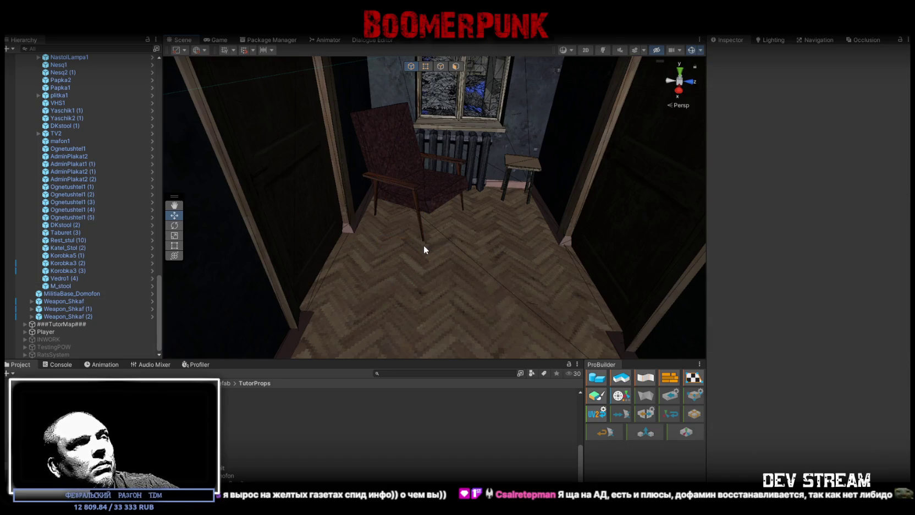
left_click(424, 246)
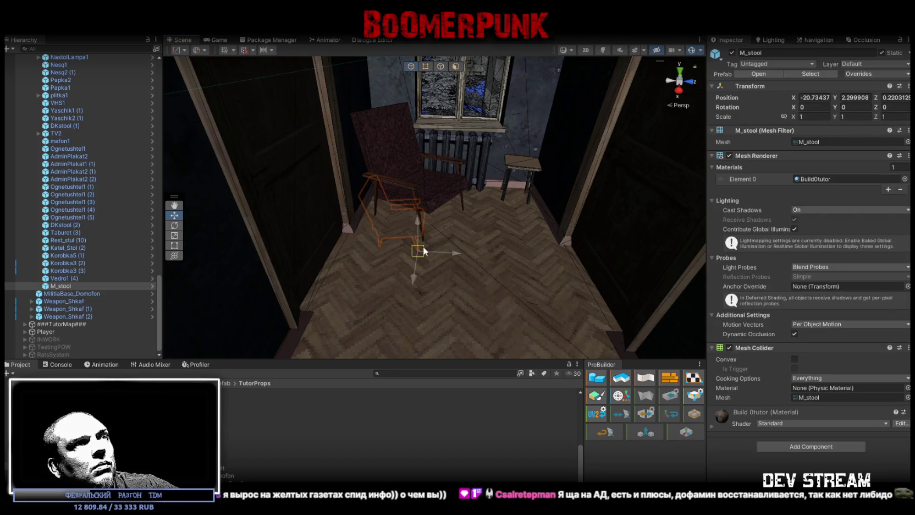
left_click_drag(424, 251, 419, 254)
scroll("up", 3)
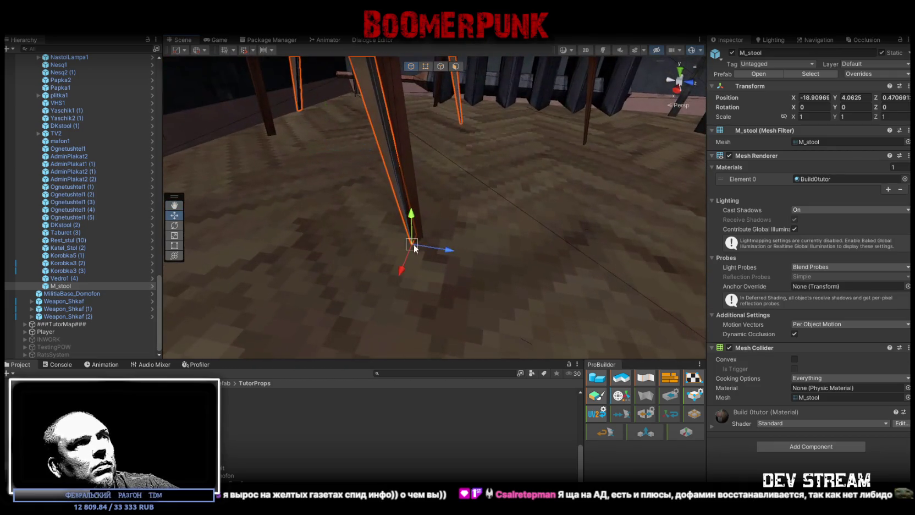
scroll("down", 3)
Step: Rotate the armchair about 34 degrees on Y to match the old DKstool (2) chair
key("e")
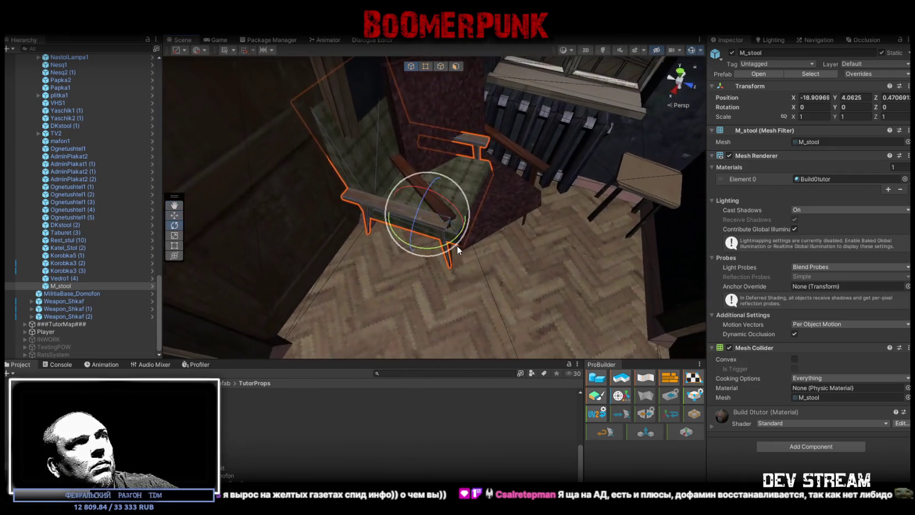
left_click_drag(442, 250, 391, 253)
left_click_drag(484, 171, 483, 220)
scroll("up", 3)
key("w")
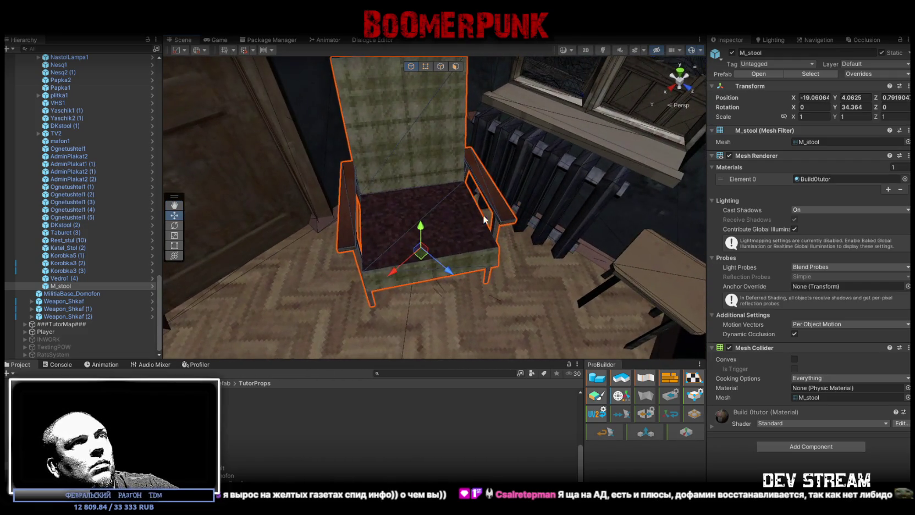
Step: Fine-tune the armchair's floor position by the desk to -19.094, 4.0625, 0.787
left_click_drag(419, 255, 414, 261)
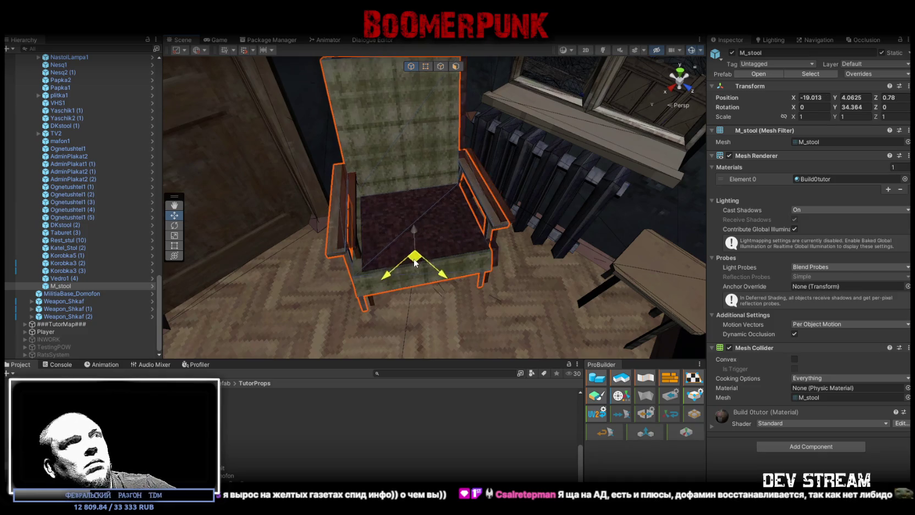
left_click(507, 216)
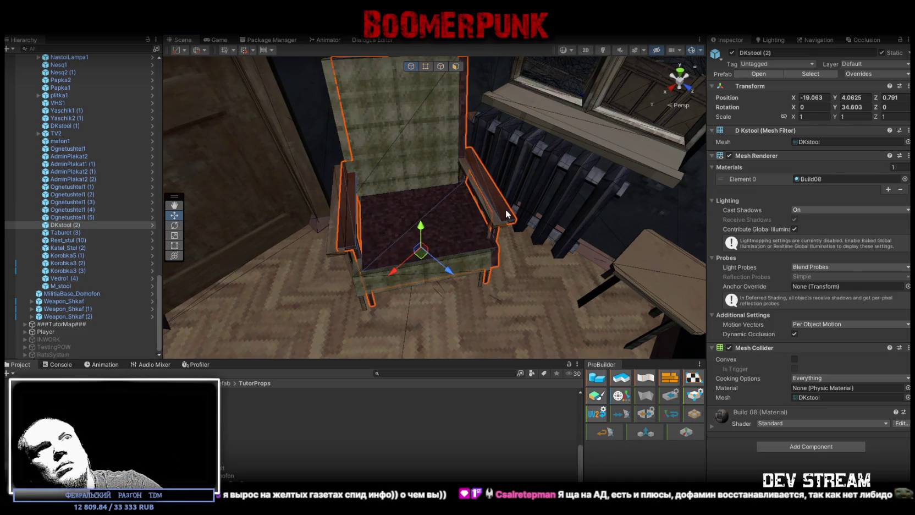
left_click(501, 213)
left_click(428, 225)
left_click_drag(416, 254, 457, 259)
left_click_drag(495, 220, 217, 175)
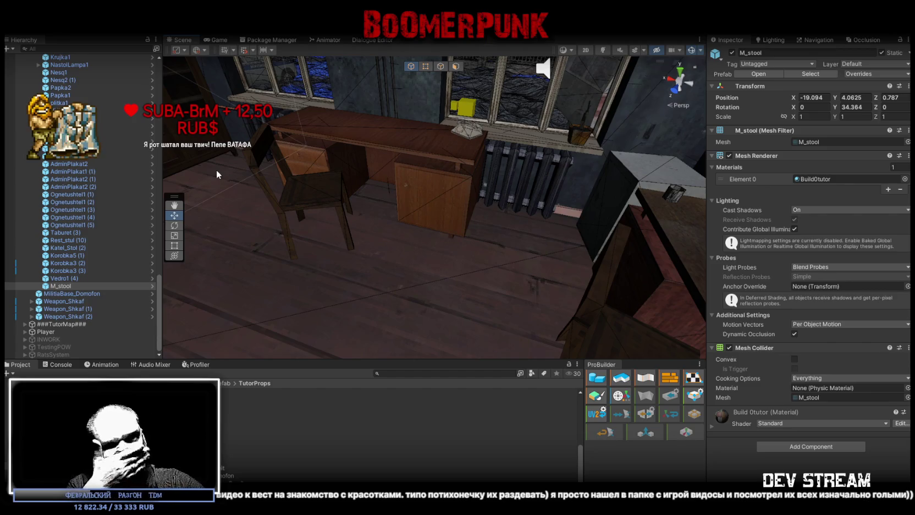
left_click_drag(217, 175, 452, 251)
left_click(59, 276)
Step: Duplicate M_stool as M_stool (1) and delete the old DKstool chair by the wardrobe
left_click(60, 284)
key("ctrl+d")
left_click(484, 262)
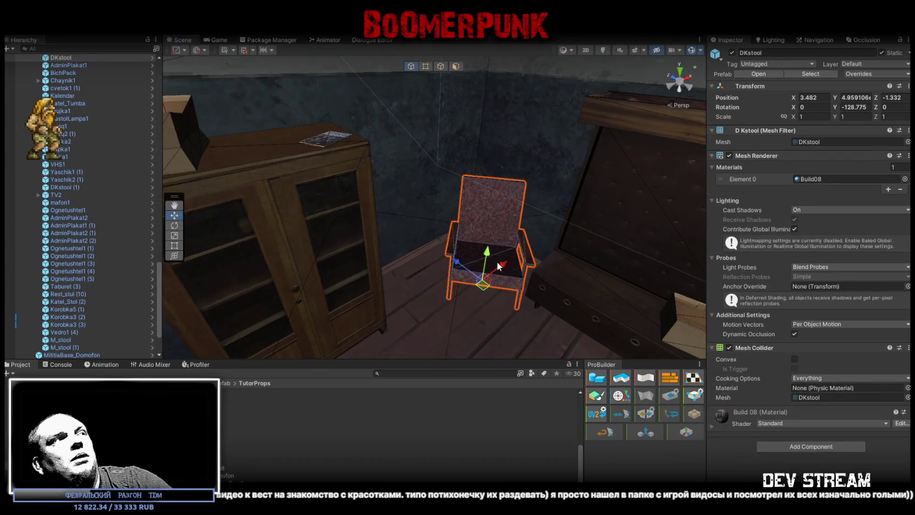
key("Delete")
double_click(65, 339)
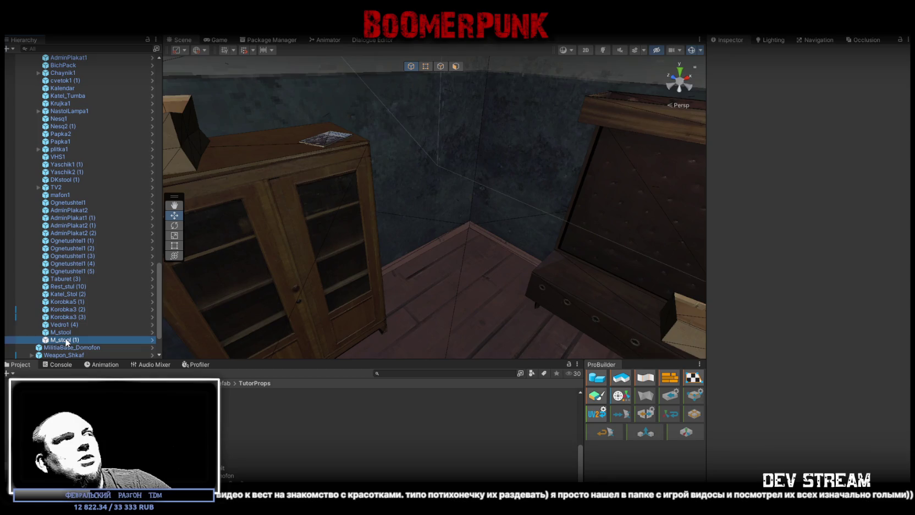
Step: Place M_stool (1) in the old chair's spot at 3.267, 0, -1.223, turned 215.295 on Y
left_click_drag(198, 231, 237, 160)
left_click_drag(218, 106, 313, 205)
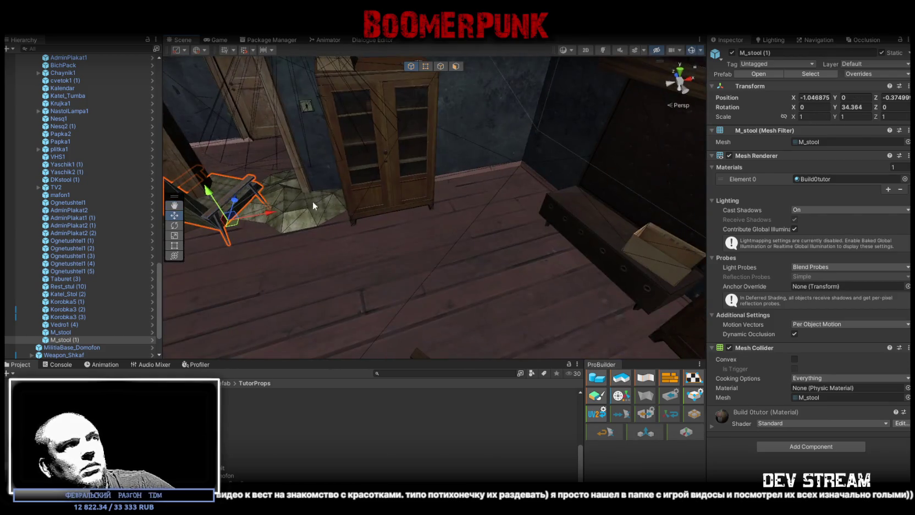
left_click_drag(231, 225, 529, 290)
key("e")
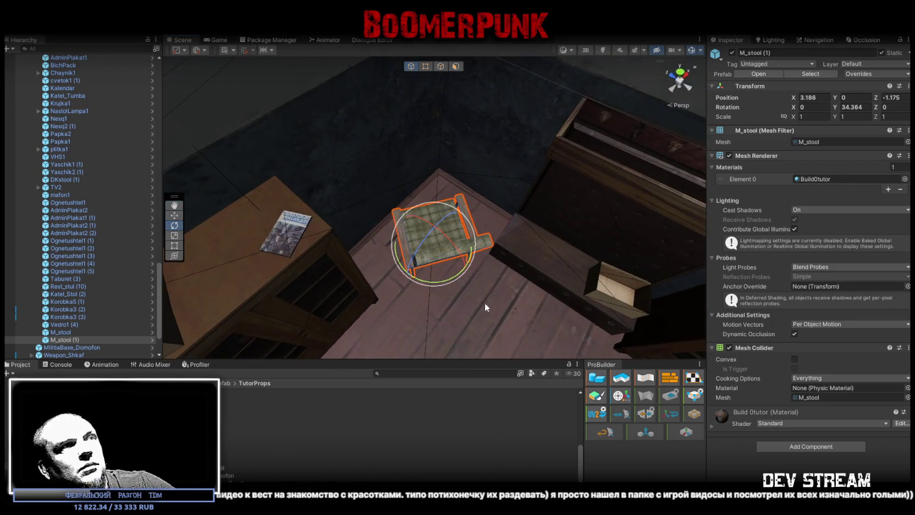
left_click_drag(448, 282, 145, 177)
key("w")
left_click_drag(442, 256, 467, 283)
key("e")
key("w")
left_click(397, 304)
Step: Tick Static on the M_pled prefab, zero its Position and set Scale X, Y, Z to 0.5
scroll("down", 3)
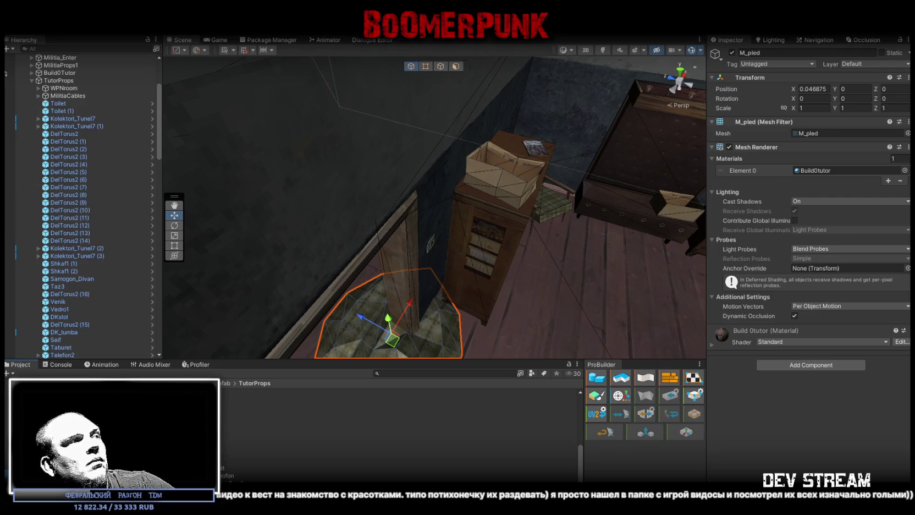
left_click(247, 437)
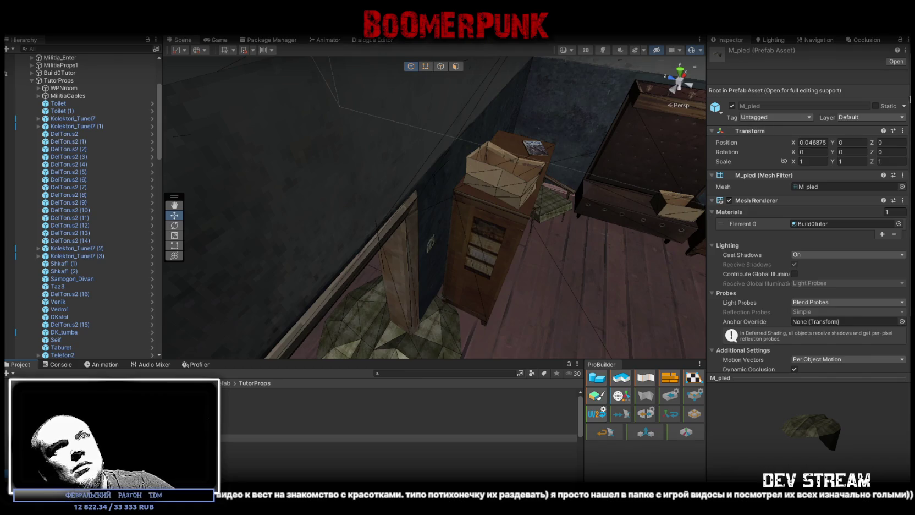
left_click(875, 105)
left_click(813, 142)
type(".5")
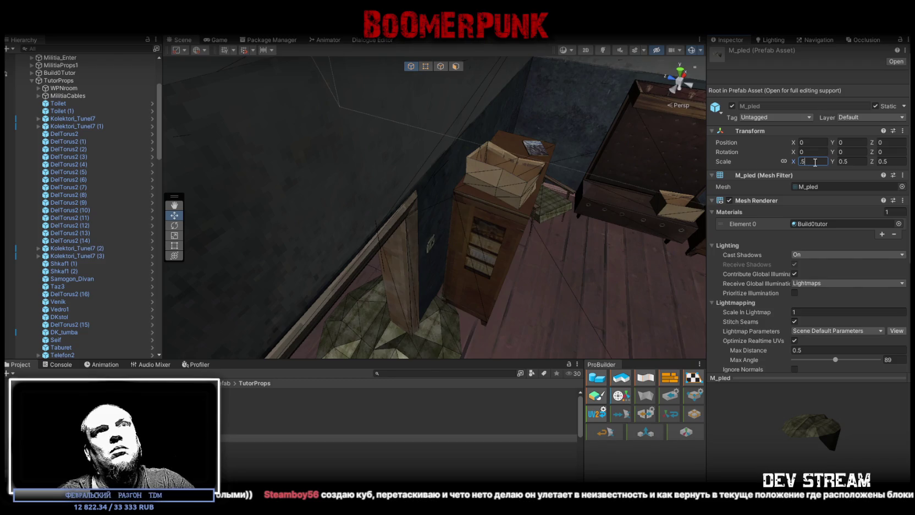
left_click_drag(557, 241, 506, 261)
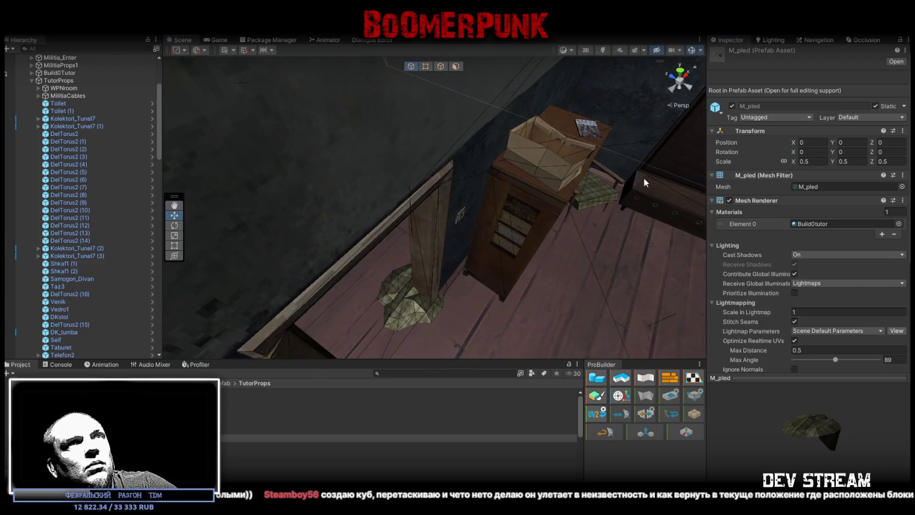
left_click(418, 286)
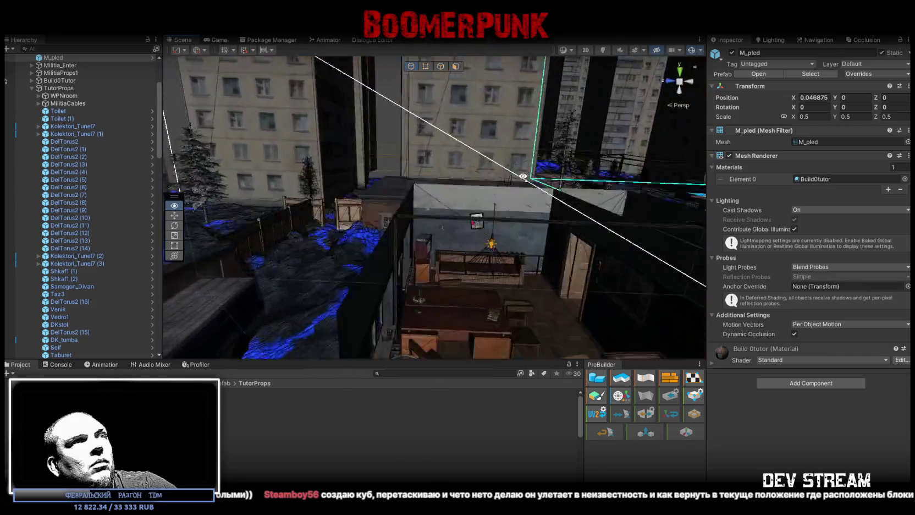
Step: Frame the blanket, turn it to about -90 degrees and slide it along X over the sofa
left_click_drag(676, 236, 352, 203)
key("f")
key("e")
left_click_drag(484, 203, 572, 204)
key("w")
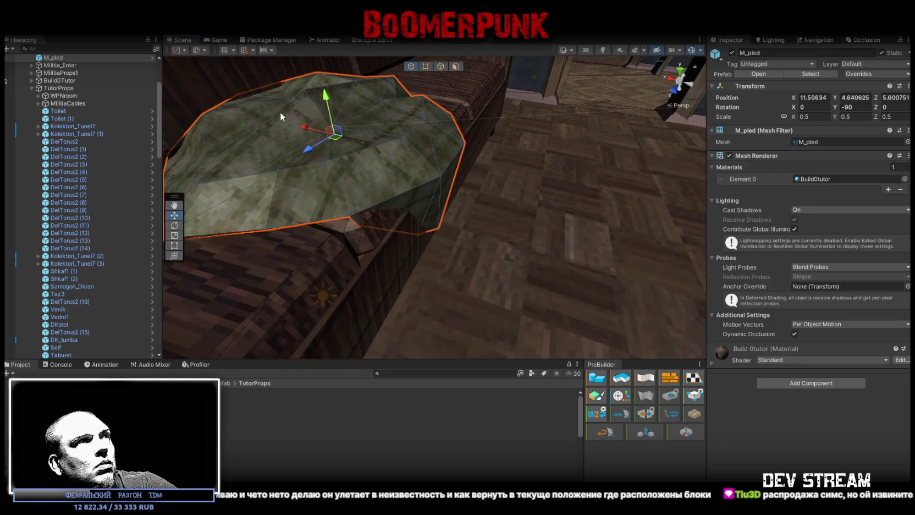
left_click_drag(307, 131, 324, 137)
Step: Refine the blanket's rotation to -91.416 and set its Position Y to 4.65625
left_click_drag(321, 132, 334, 193)
key("e")
left_click_drag(473, 171, 370, 208)
key("w")
left_click(868, 99)
key("ctrl+z")
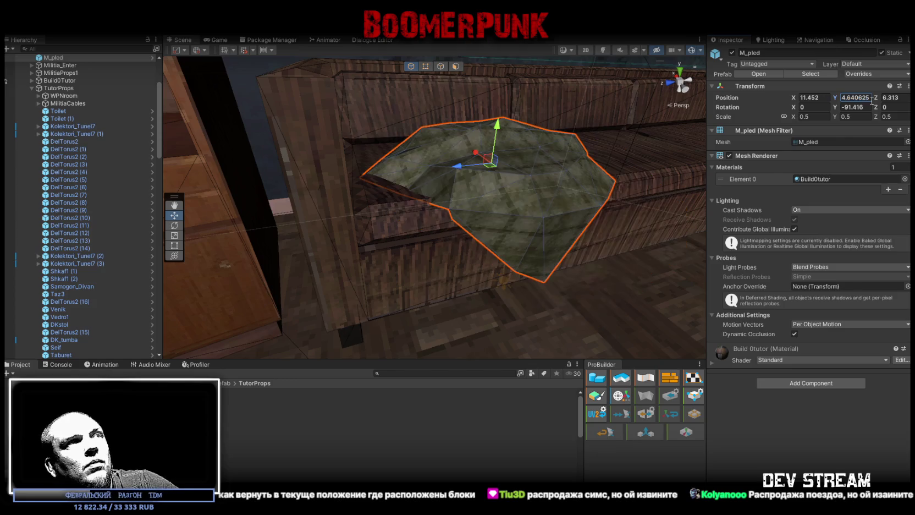
left_click_drag(484, 165, 528, 125)
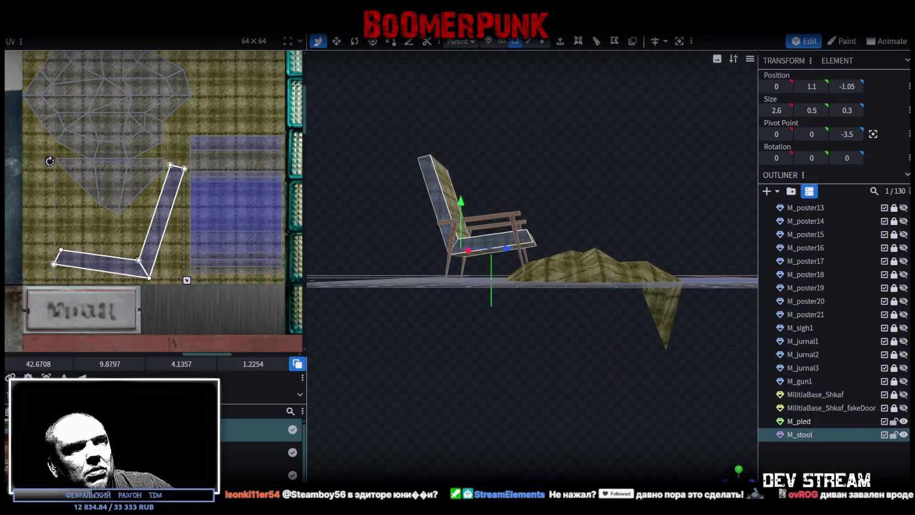
Step: Inspect M_pled beside M_stool in Blockbench, then drag the blanket down onto the Unity sofa
left_click_drag(574, 410, 544, 434)
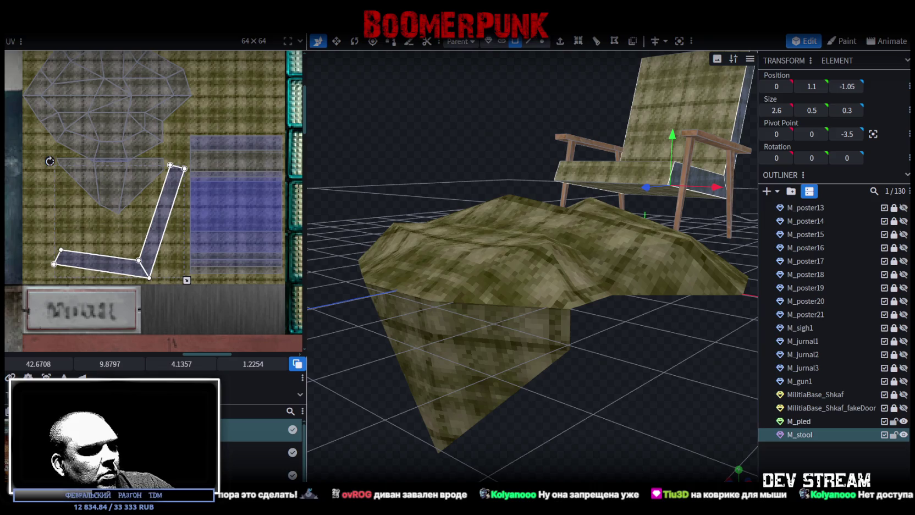
key("alt+Tab")
left_click_drag(544, 220, 425, 249)
key("w")
left_click_drag(360, 175, 432, 286)
Step: Nudge the blanket along the sofa to position 11.481, 4.634, 6.374
key("ctrl+z")
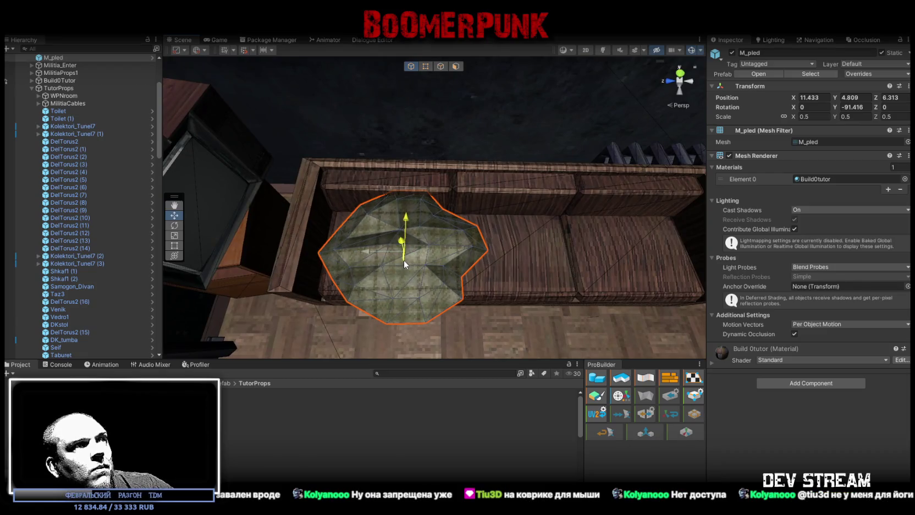
key("ctrl+y")
left_click_drag(414, 262, 558, 177)
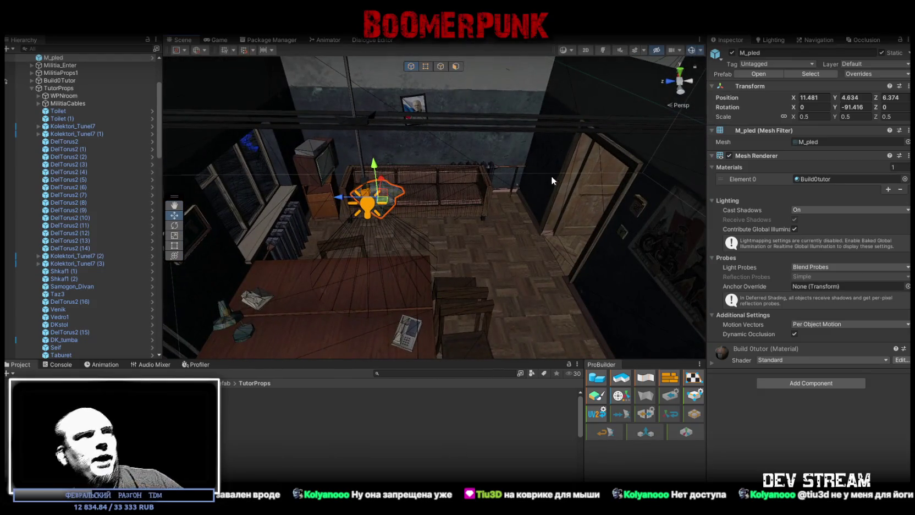
Step: Place M_pled below M_stool (1) in the Hierarchy and view the scene from above the rooftops
scroll("up", 3)
left_click_drag(53, 149, 67, 180)
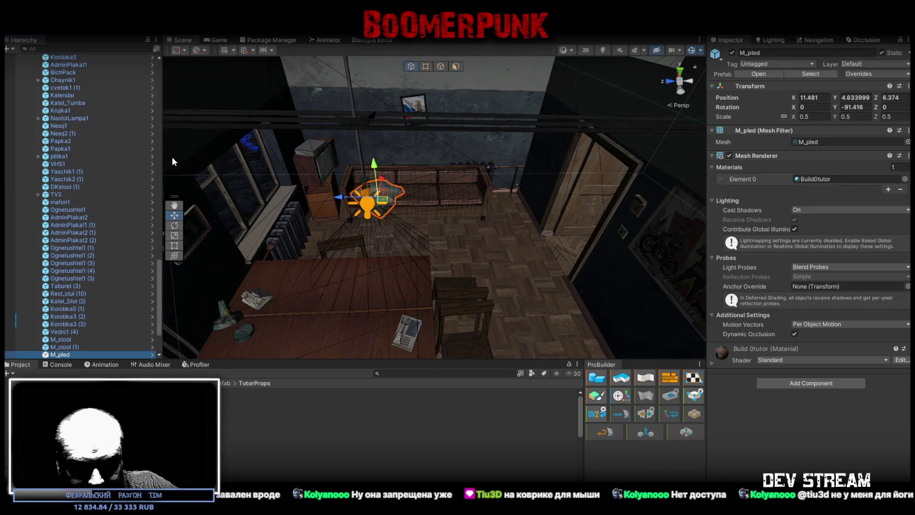
left_click_drag(272, 132, 789, 210)
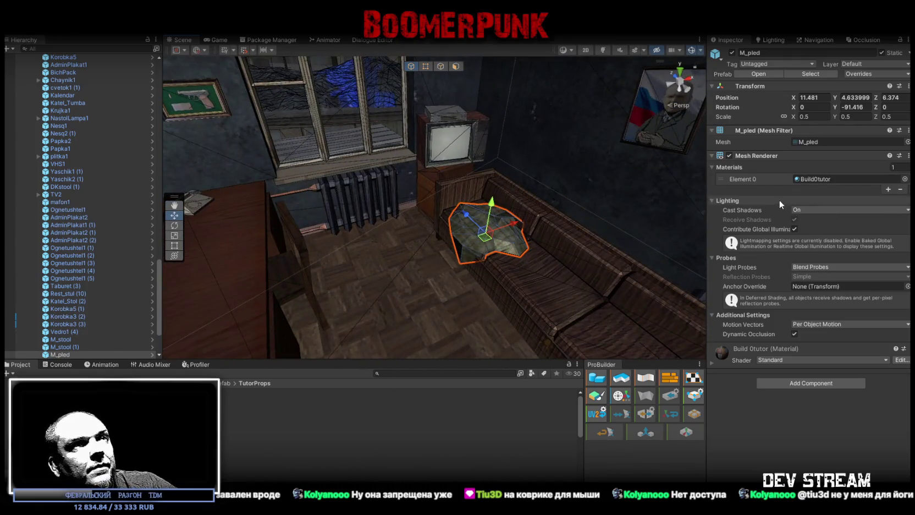
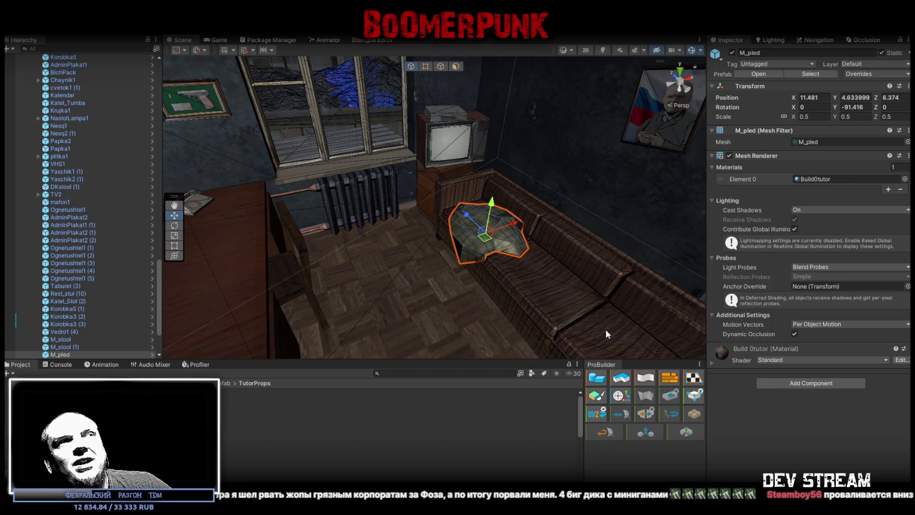
Step: Select the MilitiaBase_1f floor and fly through the corridor to the entrance turnstile
left_click_drag(606, 329, 705, 192)
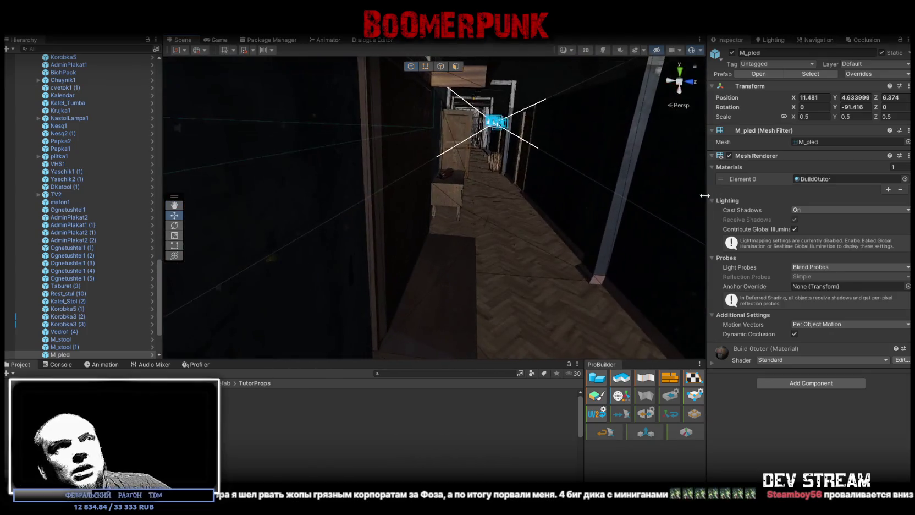
left_click(544, 232)
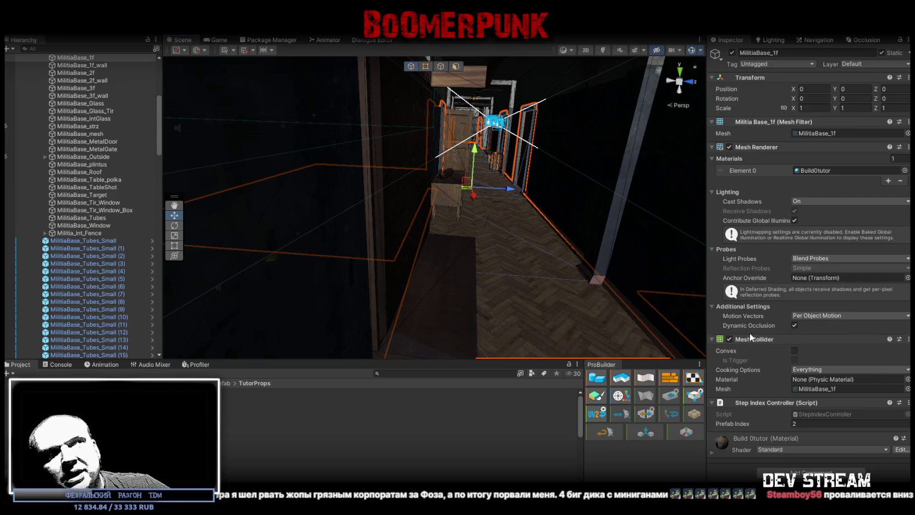
left_click_drag(513, 212, 482, 227)
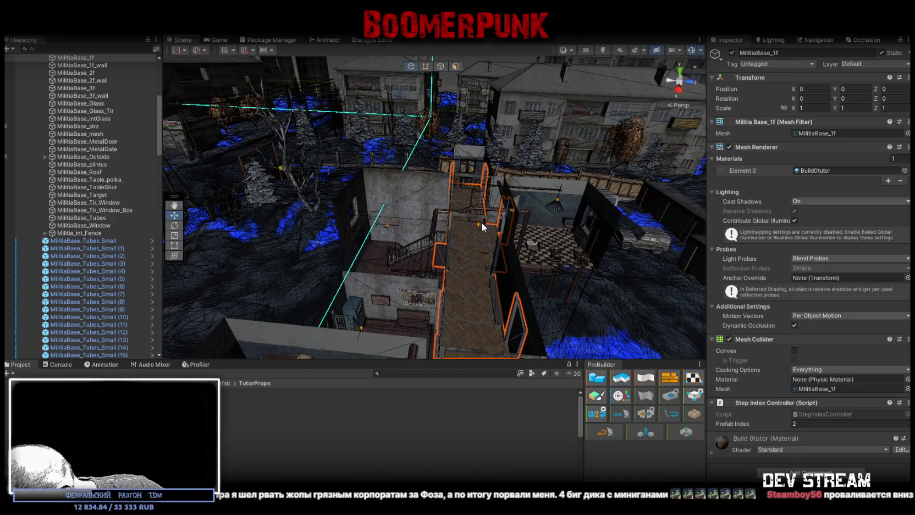
left_click_drag(521, 189, 405, 273)
left_click(398, 257)
Step: Inspect the turnstile's colliders and Rigidbody, then select the Samogon_Divan sofa next door
scroll("down", 3)
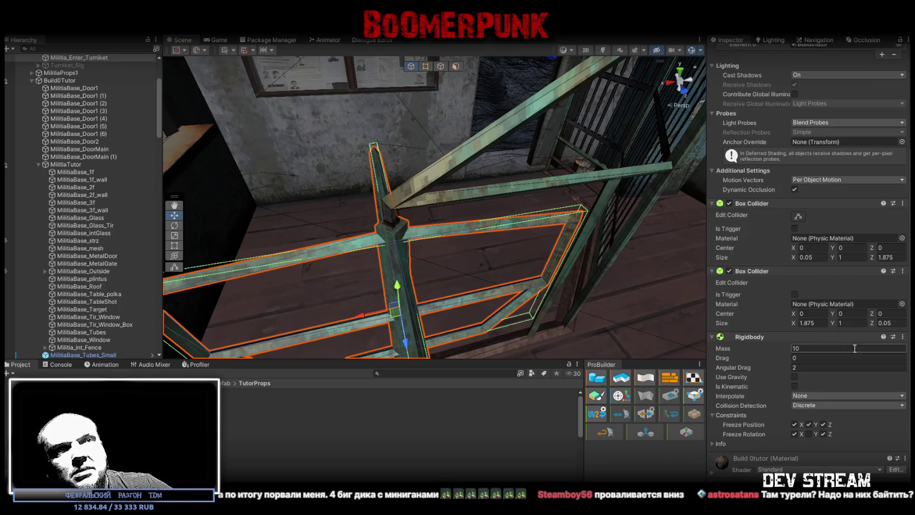
left_click_drag(436, 240, 424, 216)
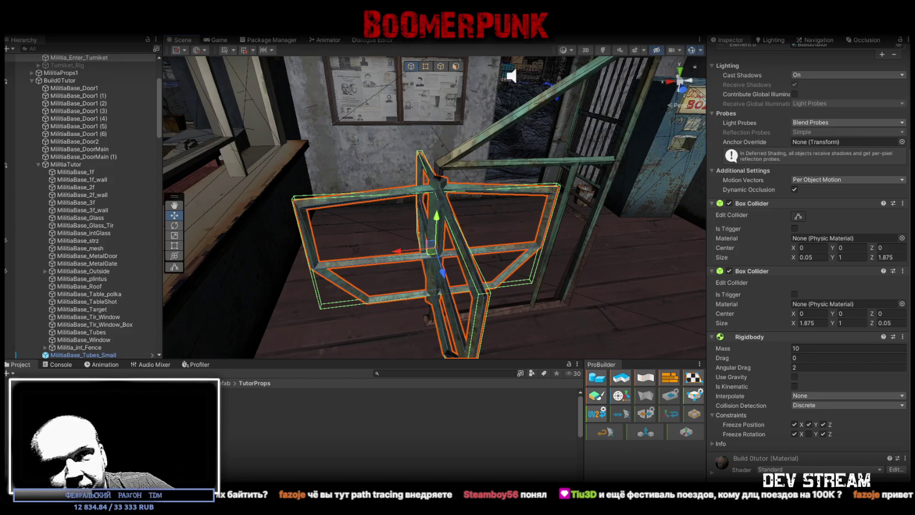
left_click_drag(367, 60, 364, 225)
left_click(541, 268)
left_click_drag(242, 243, 488, 265)
scroll("up", 3)
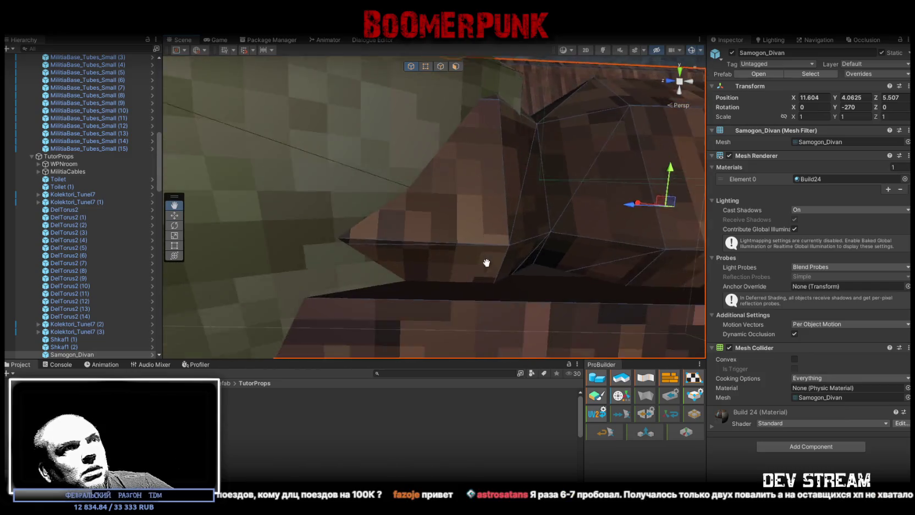
scroll("down", 3)
left_click_drag(486, 255, 713, 224)
scroll("up", 3)
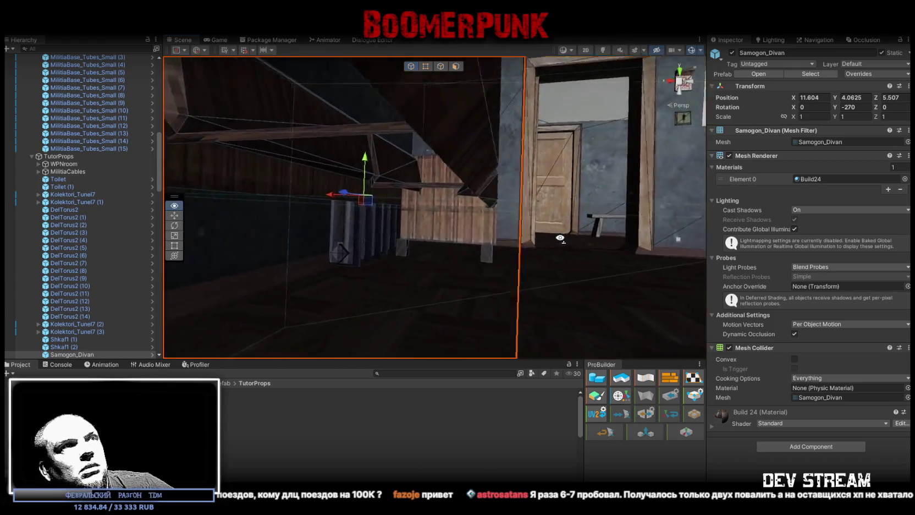
left_click_drag(511, 242, 518, 247)
scroll("down", 3)
scroll("up", 3)
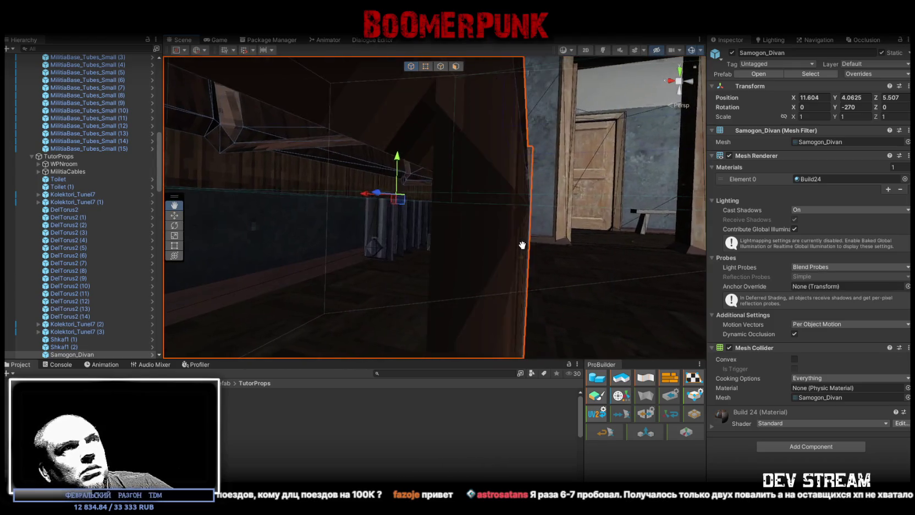
scroll("down", 3)
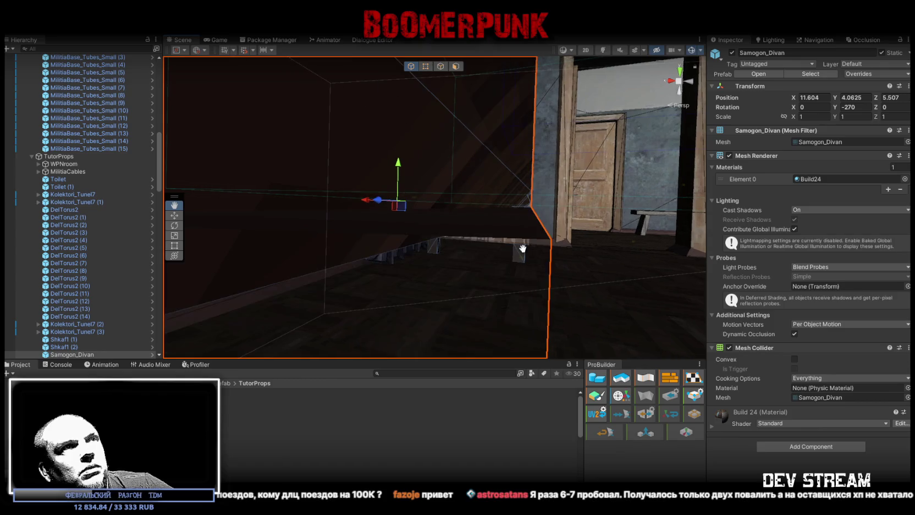
scroll("up", 3)
left_click_drag(379, 247, 465, 240)
scroll("down", 3)
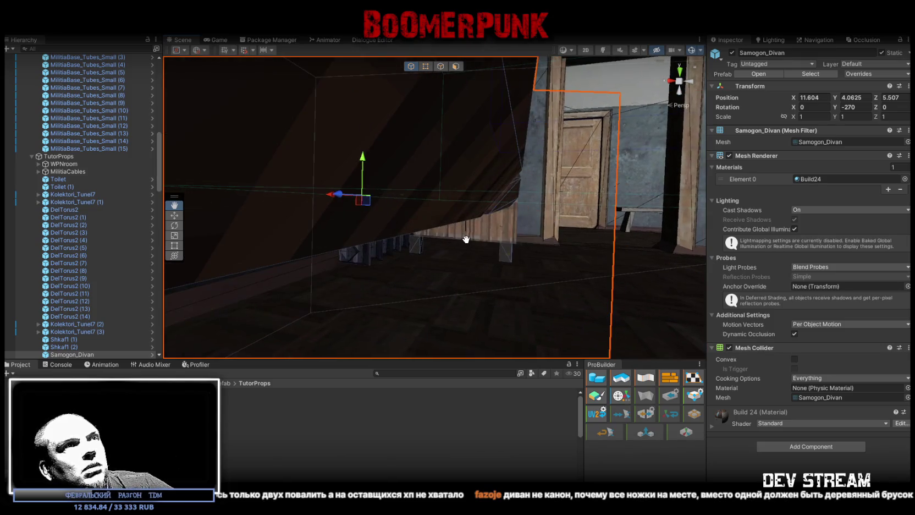
left_click_drag(465, 240, 359, 276)
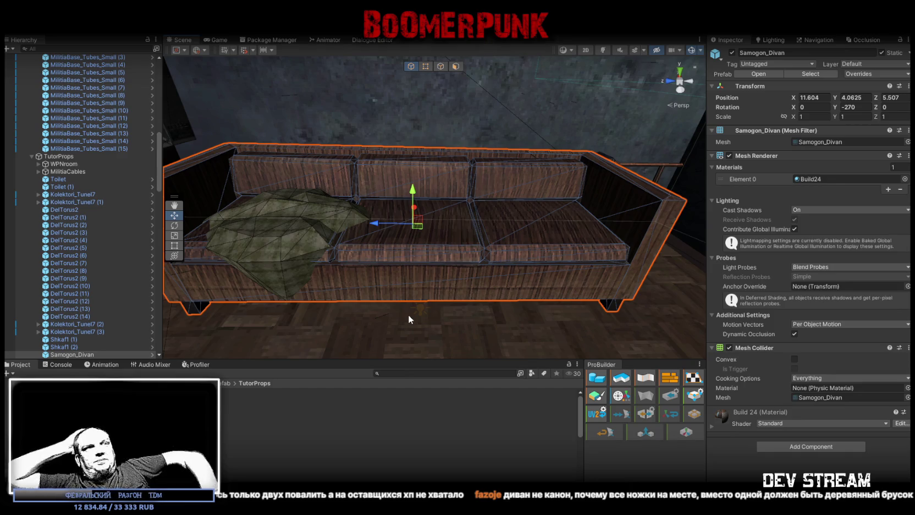
left_click_drag(444, 229, 470, 221)
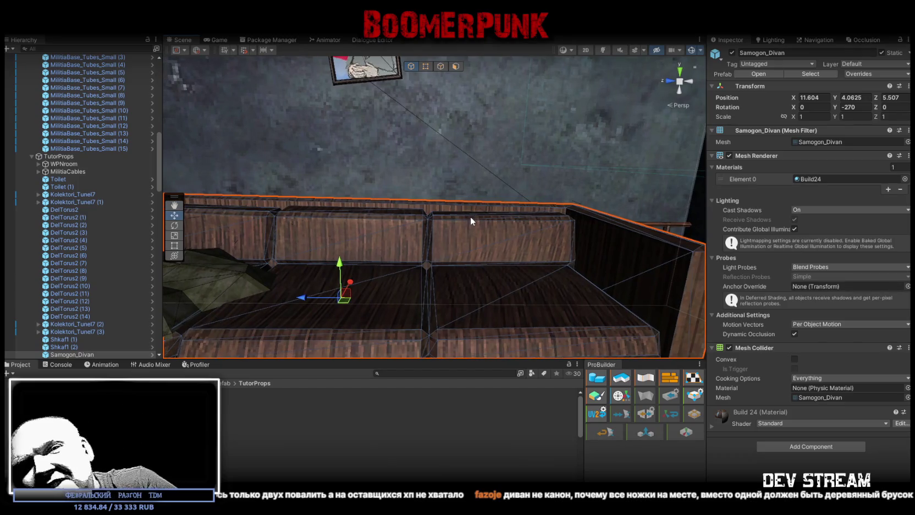
left_click_drag(511, 209, 407, 260)
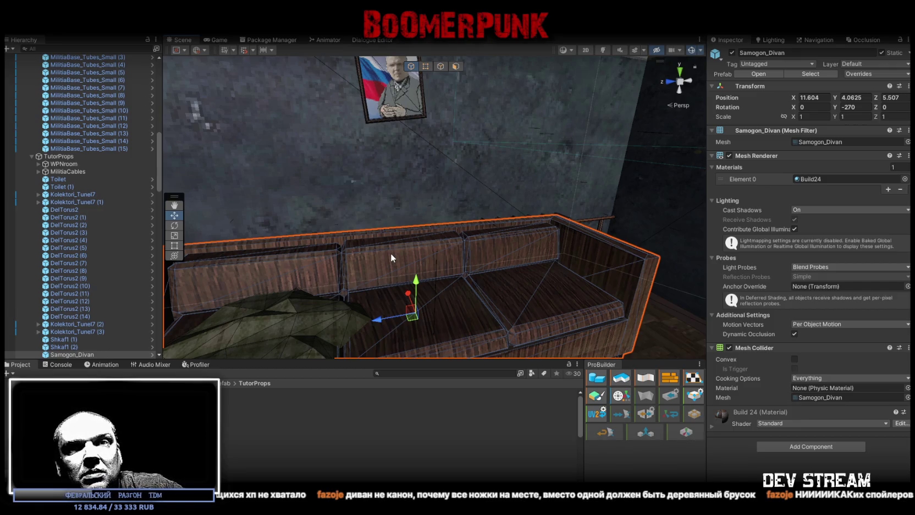
left_click_drag(442, 229, 495, 285)
scroll("down", 3)
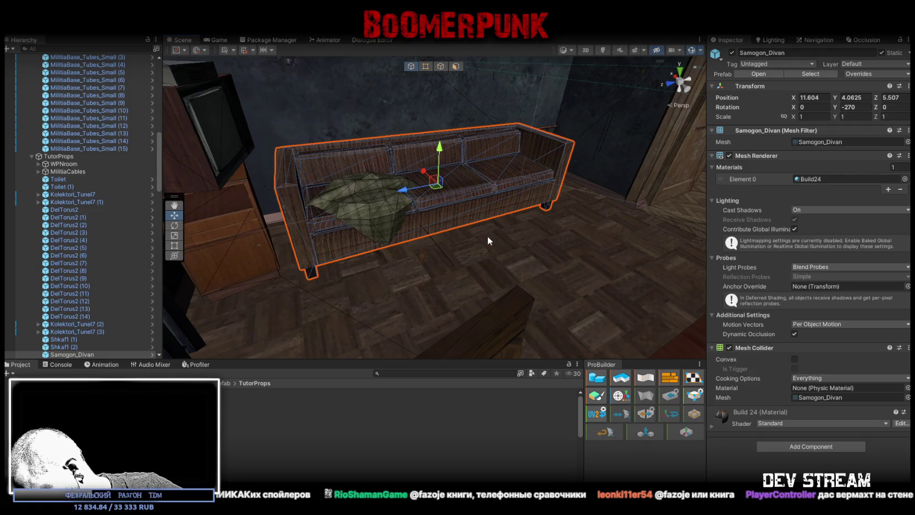
left_click_drag(487, 236, 449, 244)
left_click_drag(340, 244, 511, 199)
Step: In the Hierarchy, expand ###MAP### > -LOCATION down to the Meriya location group
scroll("up", 3)
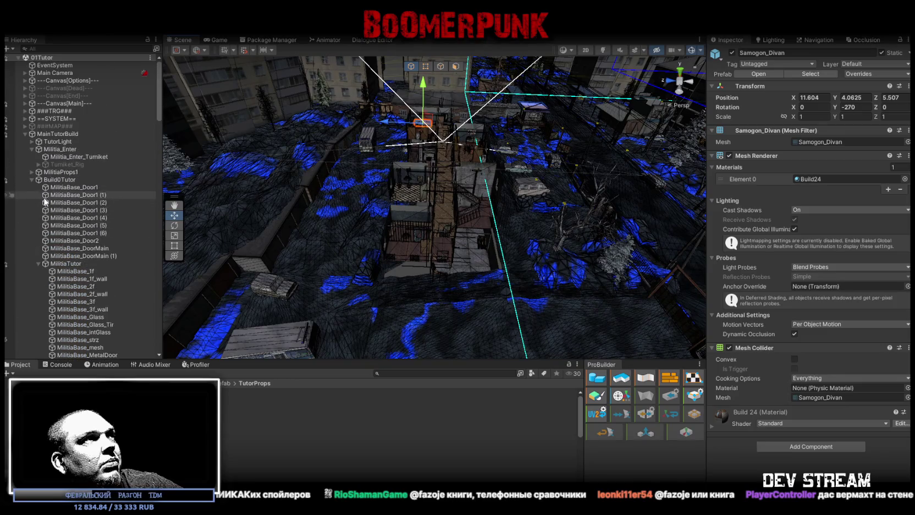
left_click(25, 134)
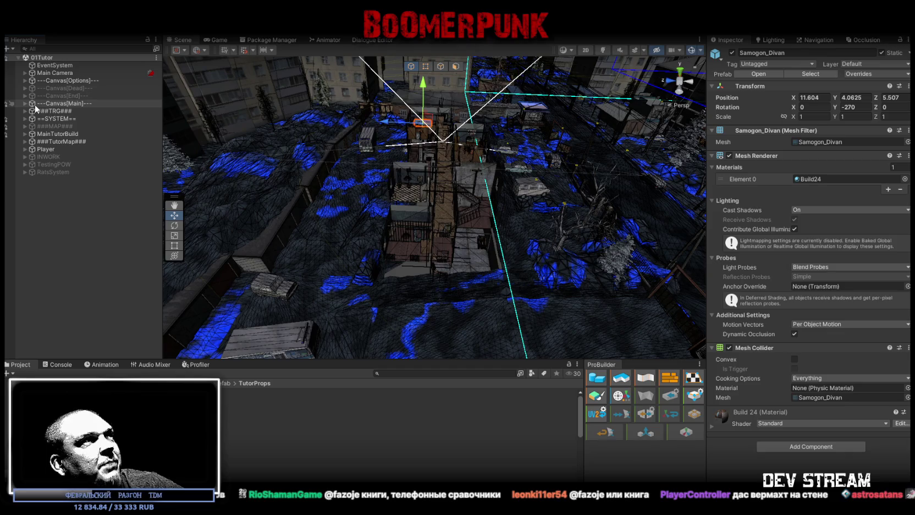
left_click(24, 127)
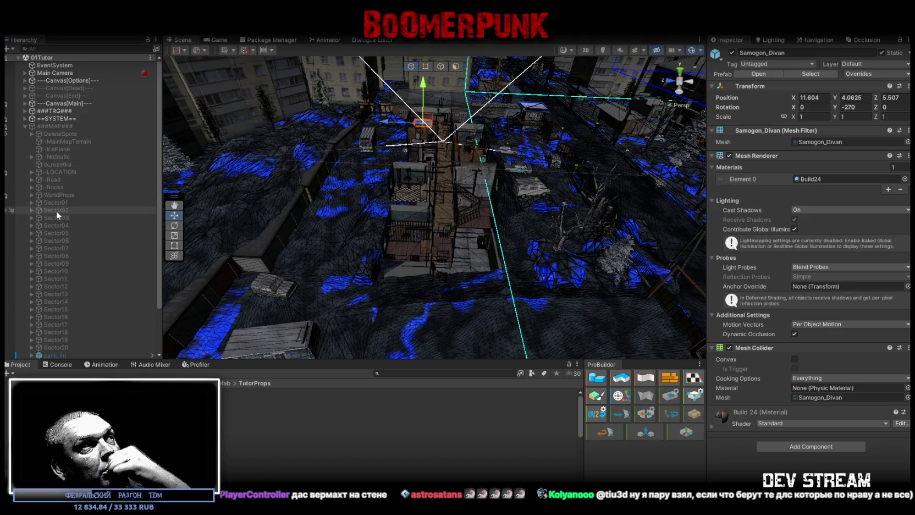
scroll("down", 3)
scroll("up", 3)
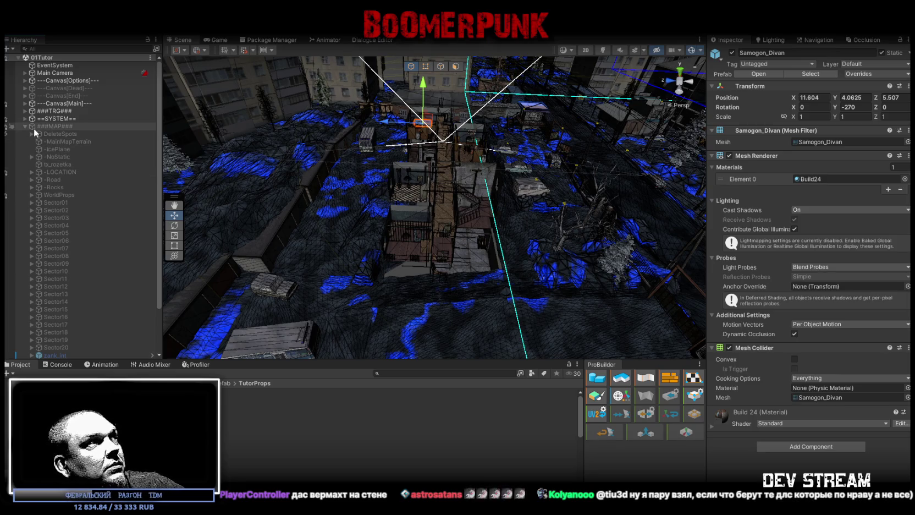
left_click(27, 172)
key("Right")
left_click(39, 180)
left_click(46, 187)
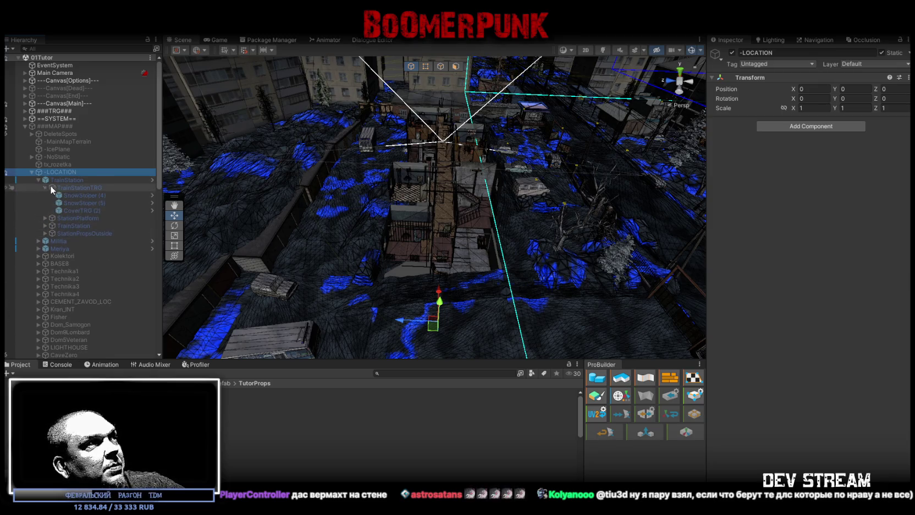
left_click(38, 180)
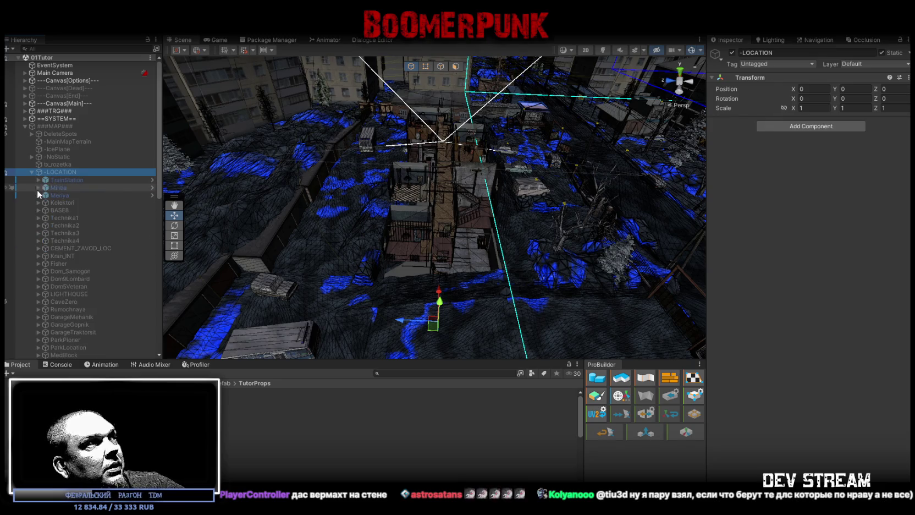
left_click(38, 196)
Step: Duplicate the MeriyaTRG trigger and move the copy, MeriyaTRG (1), to the scene root
left_click(66, 201)
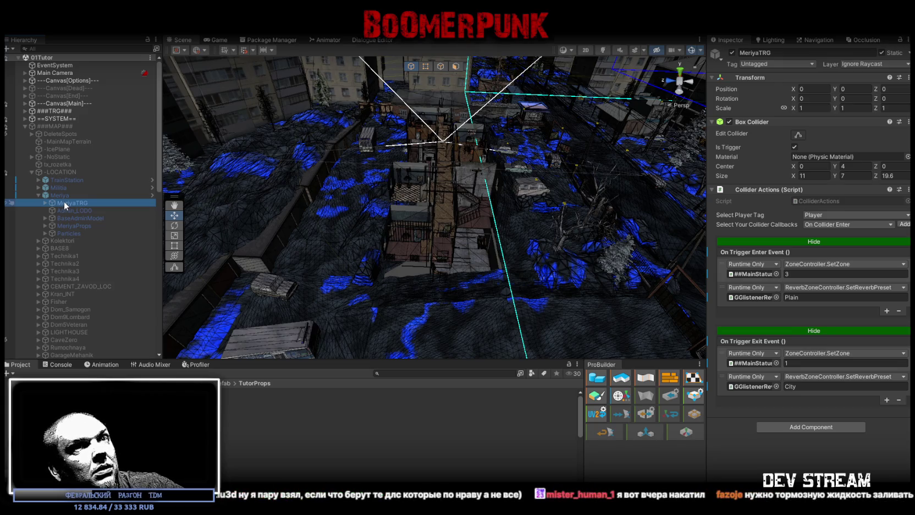
left_click(43, 202)
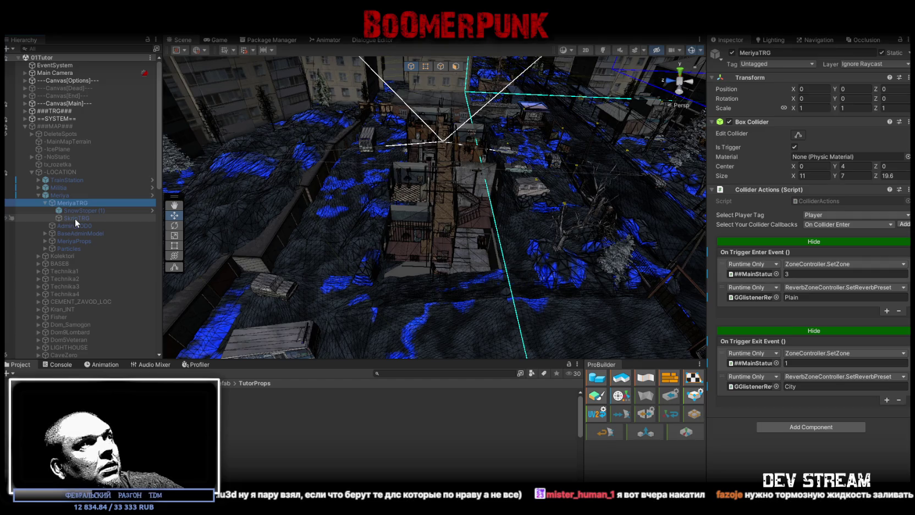
left_click(74, 217)
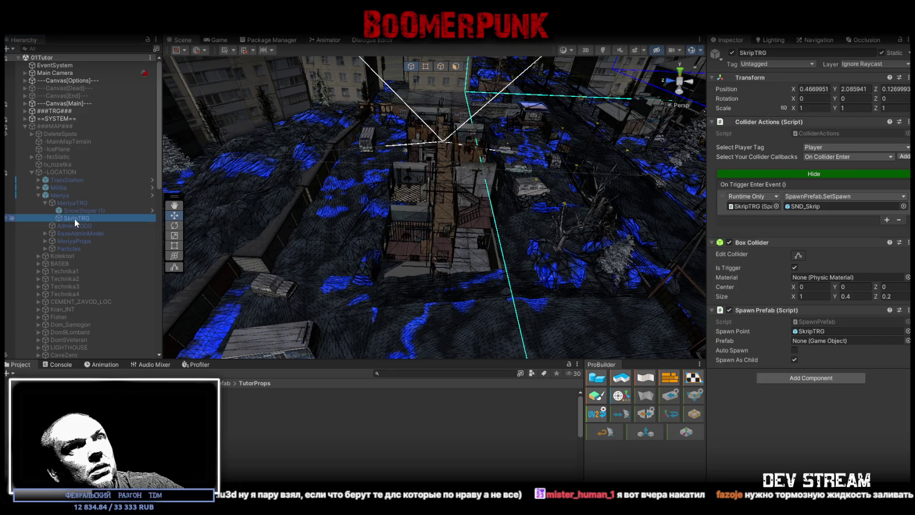
left_click(60, 201)
left_click(68, 217)
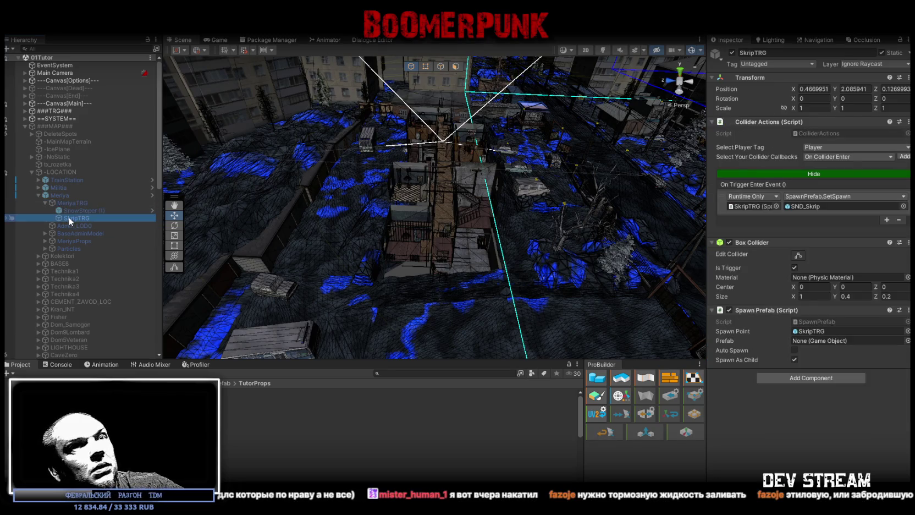
left_click(69, 203)
key("ctrl+d")
left_click_drag(66, 255, 52, 125)
left_click(24, 134)
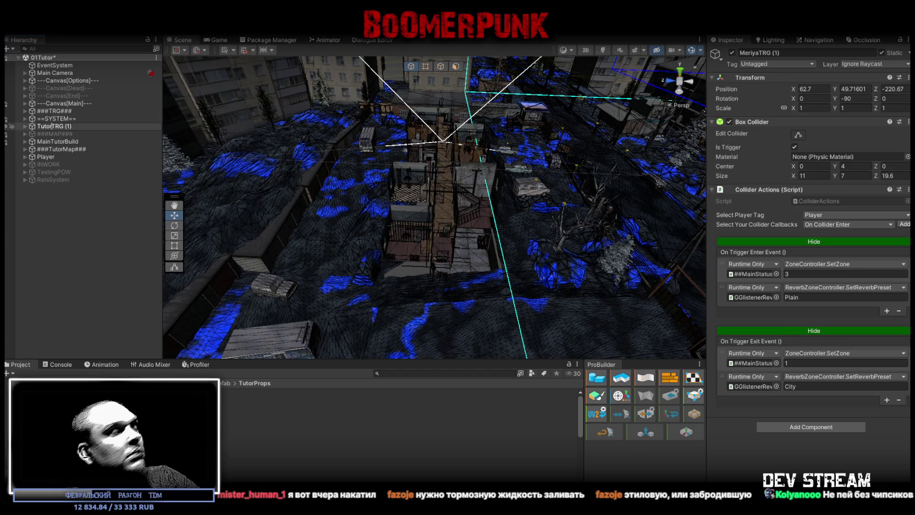
Step: Name the copy TutorTRG, parent it under MainTutorBuild, and zero its position and rotation
key("Return")
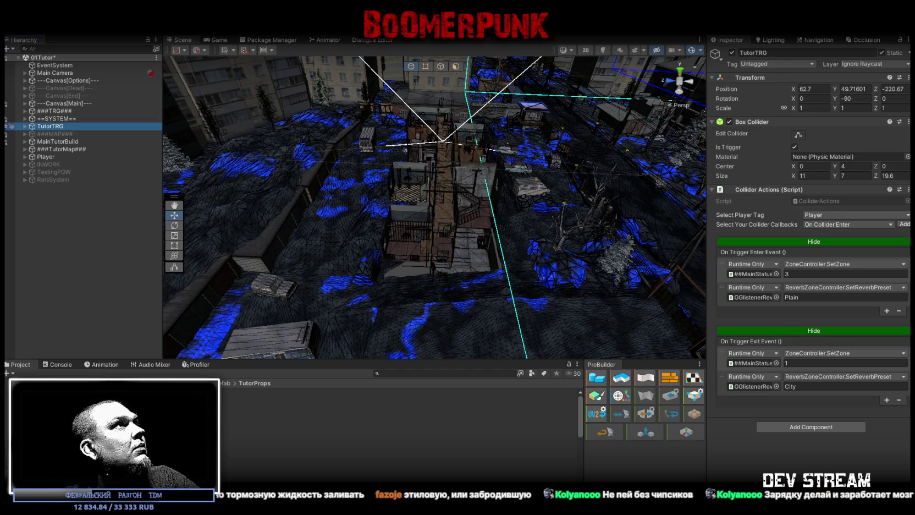
left_click(25, 142)
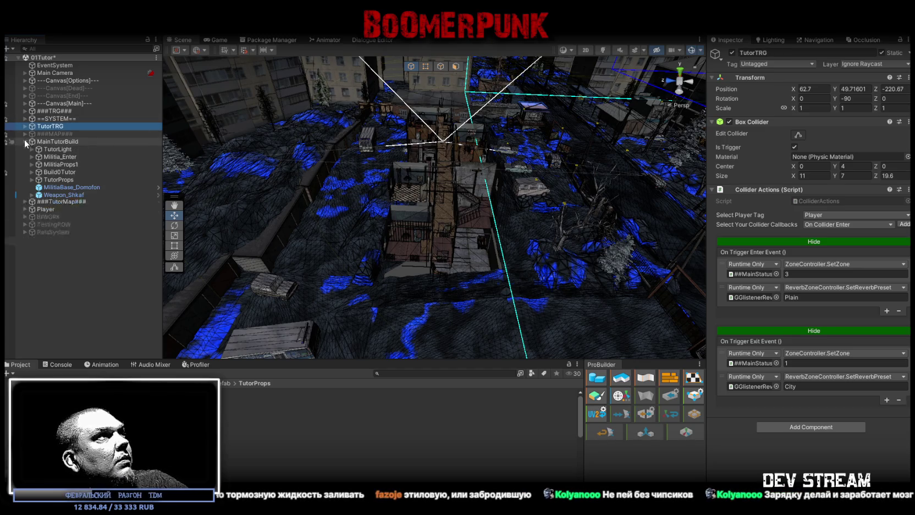
left_click_drag(57, 119, 48, 146)
left_click(853, 89)
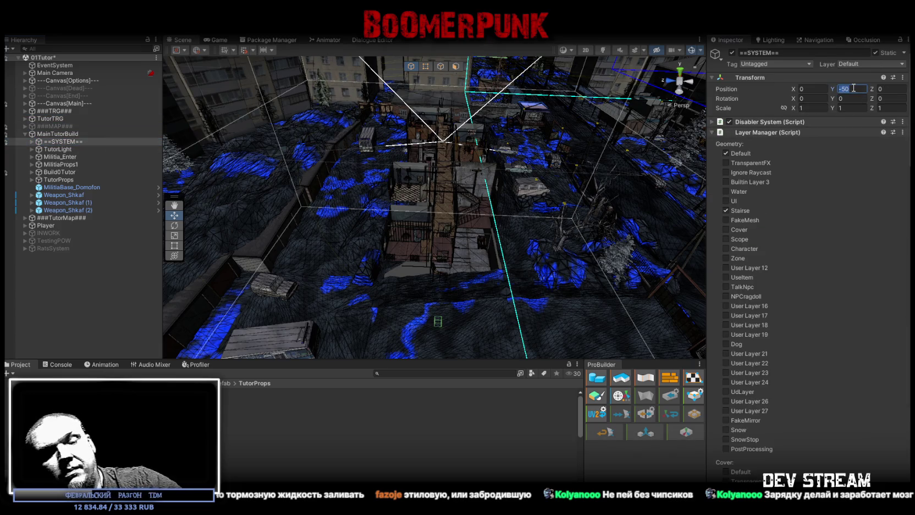
type("0")
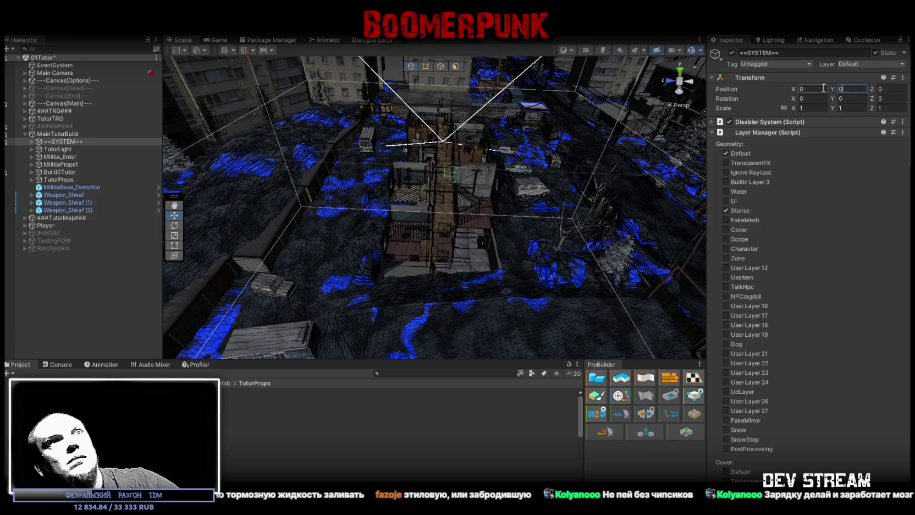
left_click(31, 142)
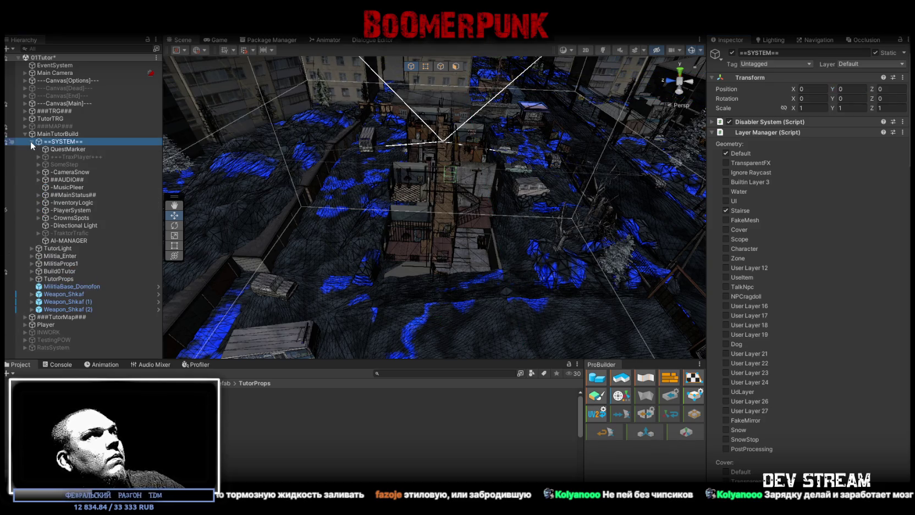
left_click(30, 141)
key("ctrl+z")
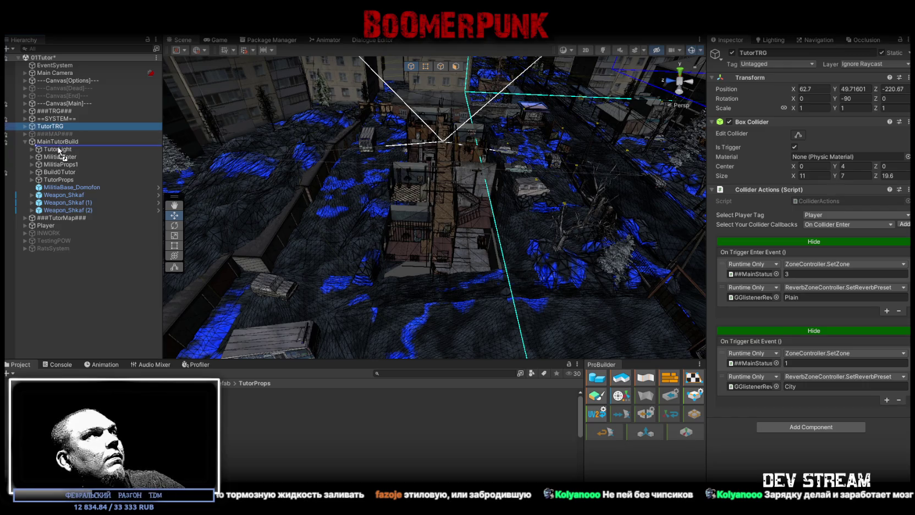
left_click_drag(60, 151, 60, 150)
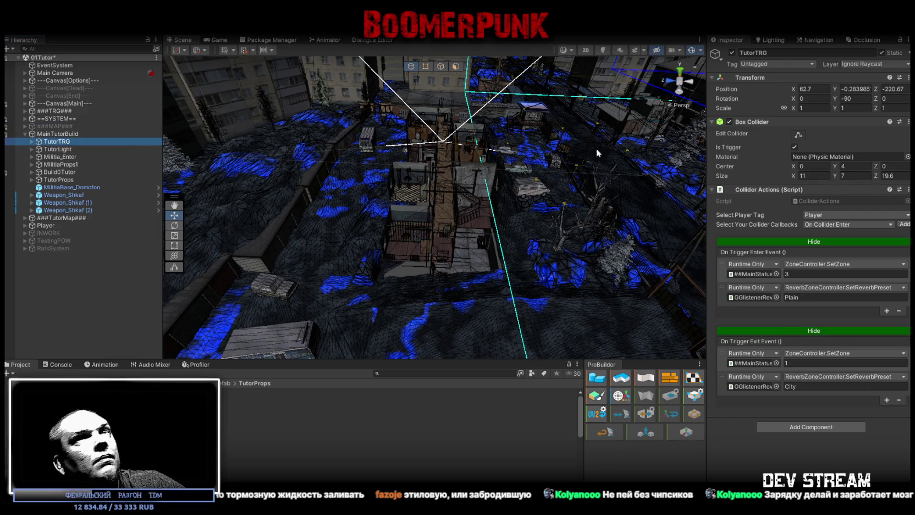
left_click(822, 89)
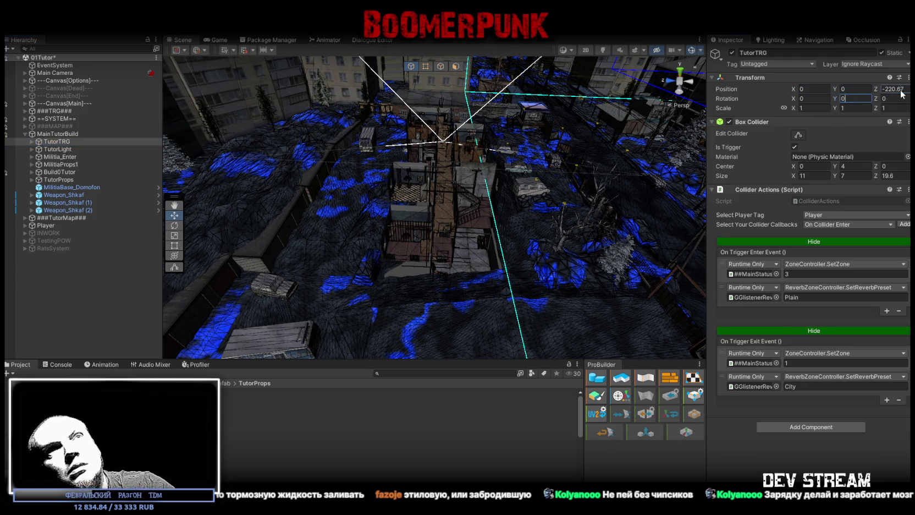
key("Return")
Step: Fit TutorTRG's box collider to Size X 33, Center X -4 and Center Z 1.57
left_click(797, 134)
left_click_drag(495, 137, 686, 228)
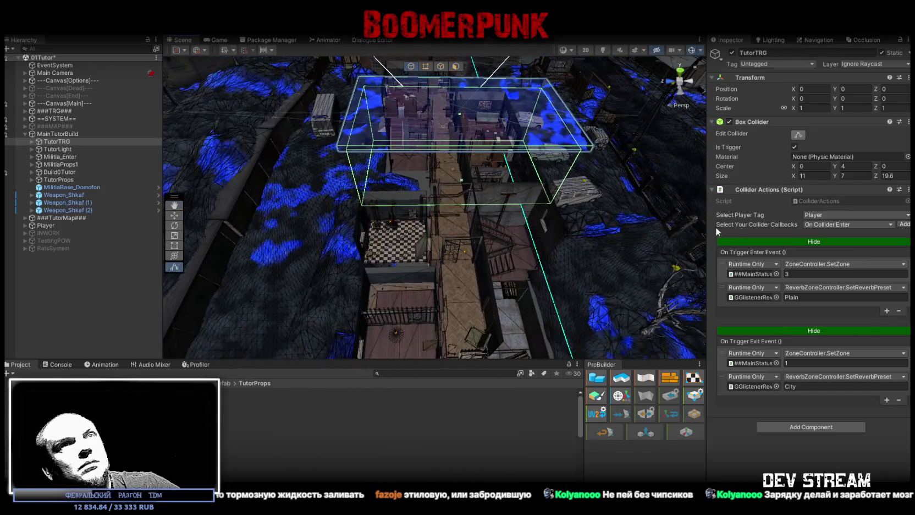
left_click_drag(784, 173, 492, 226)
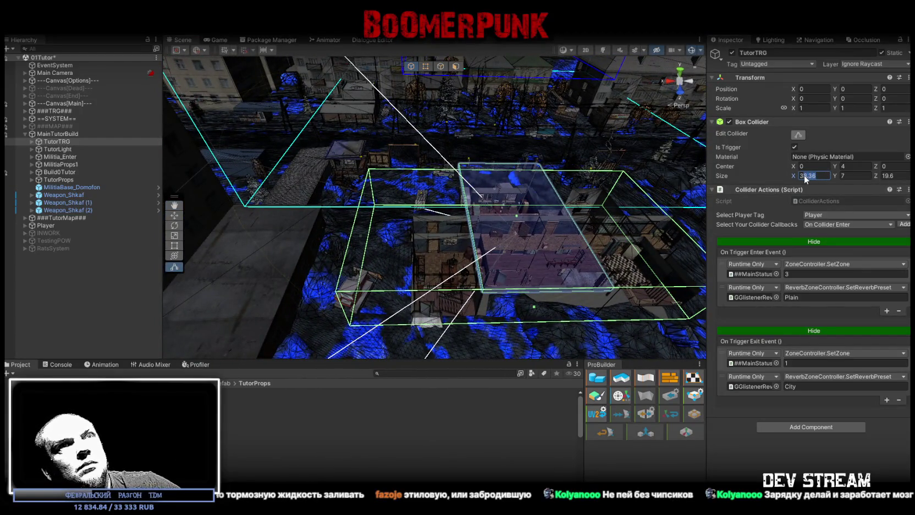
type("34")
left_click_drag(792, 168, 762, 176)
left_click_drag(660, 187, 825, 165)
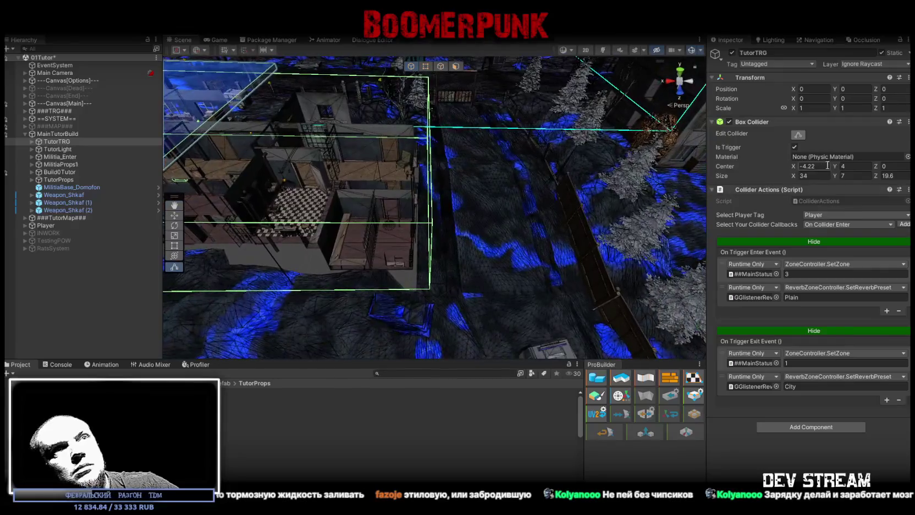
type("32")
left_click_drag(561, 187, 475, 130)
type("33")
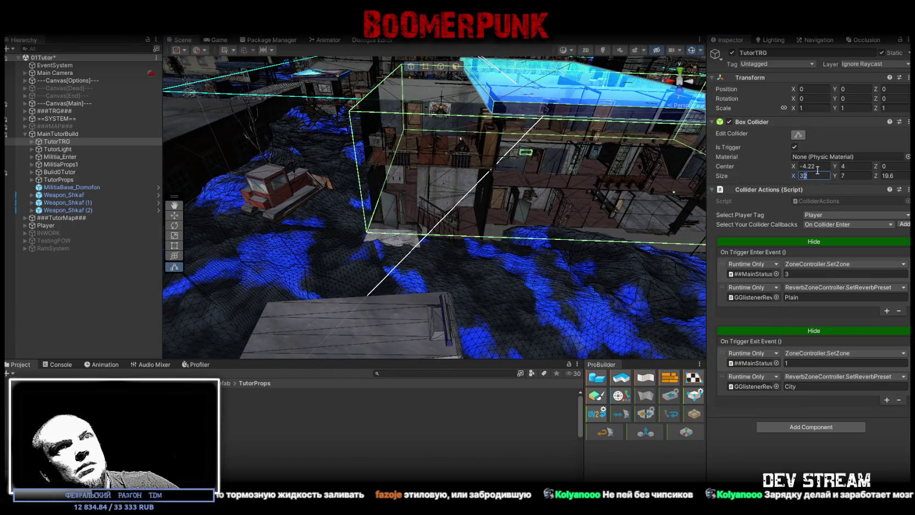
type("-4")
left_click_drag(550, 181, 465, 164)
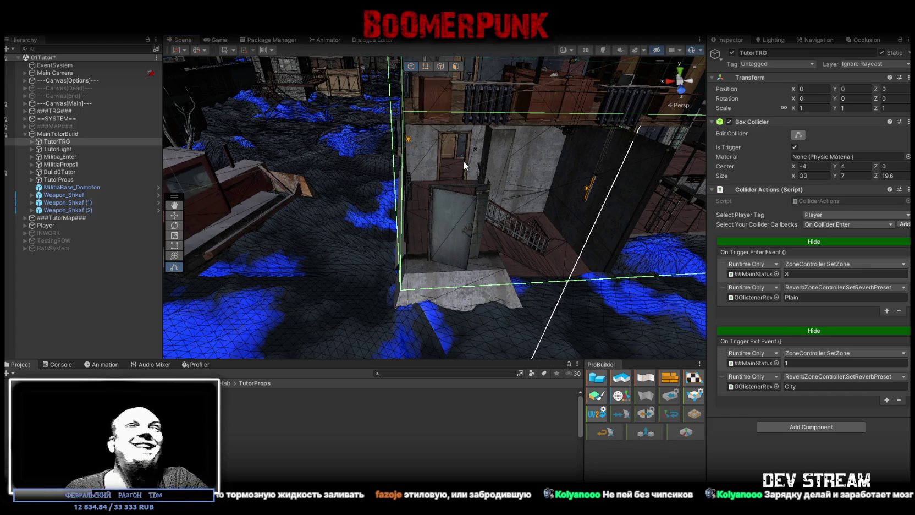
left_click_drag(658, 225, 523, 214)
left_click_drag(877, 166, 891, 166)
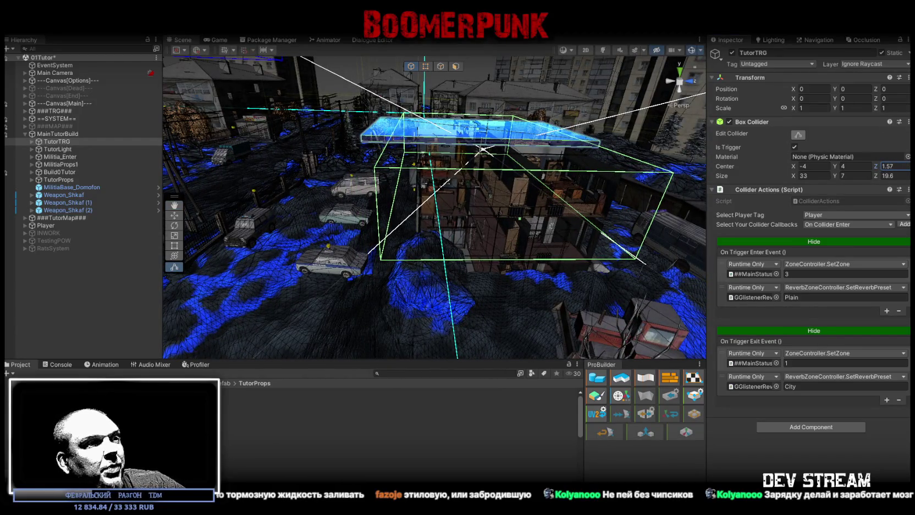
Step: In Chrome, open the streams spreadsheet from the Twitch channel's About section in a new tab
key("alt+Tab")
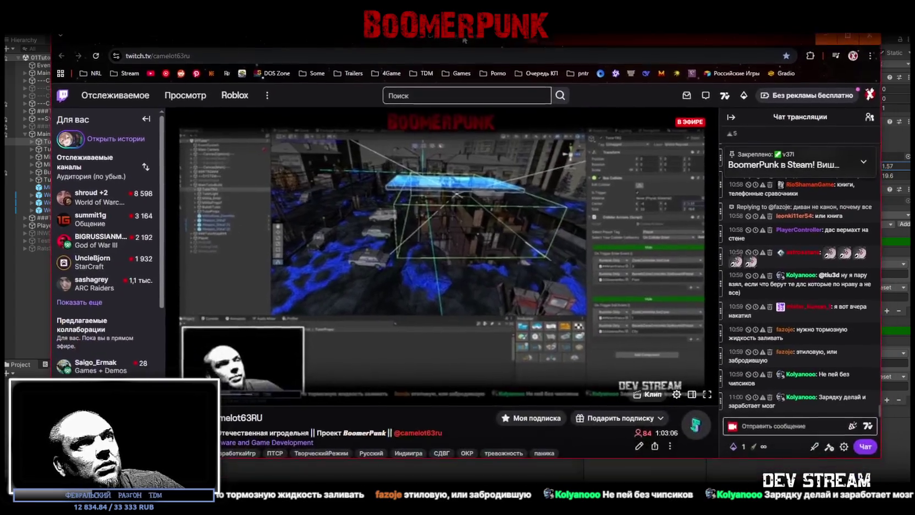
scroll("down", 3)
scroll("down", 3)
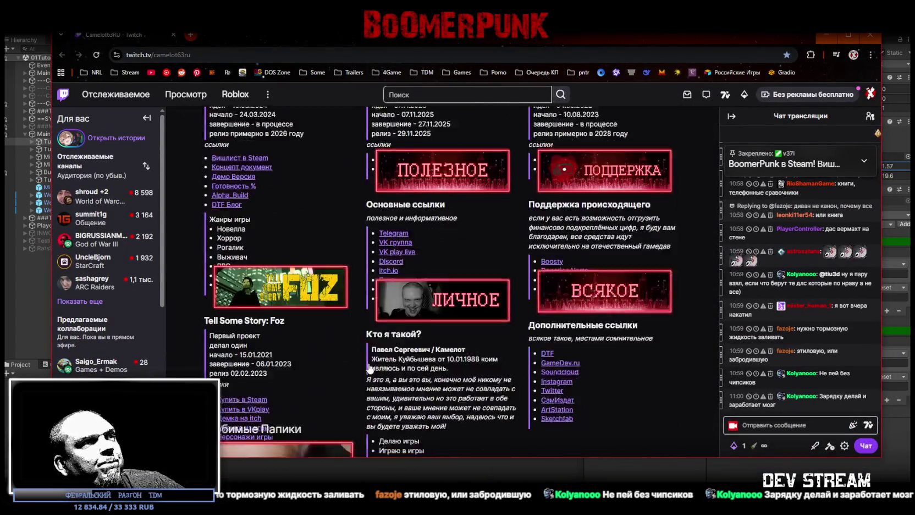
scroll("up", 3)
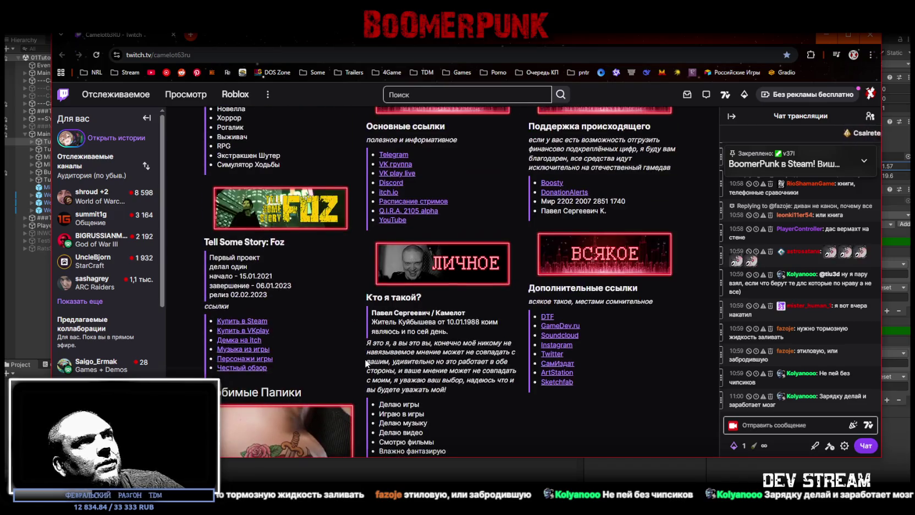
scroll("down", 3)
scroll("up", 3)
middle_click(412, 344)
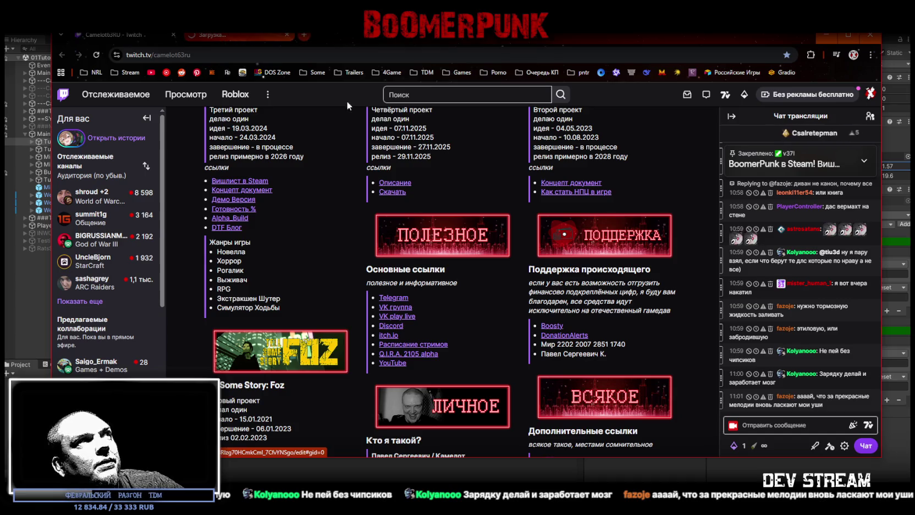
Step: Open the Пройдено YouTube playlist linked in spreadsheet cell N1 in a new tab
left_click(231, 34)
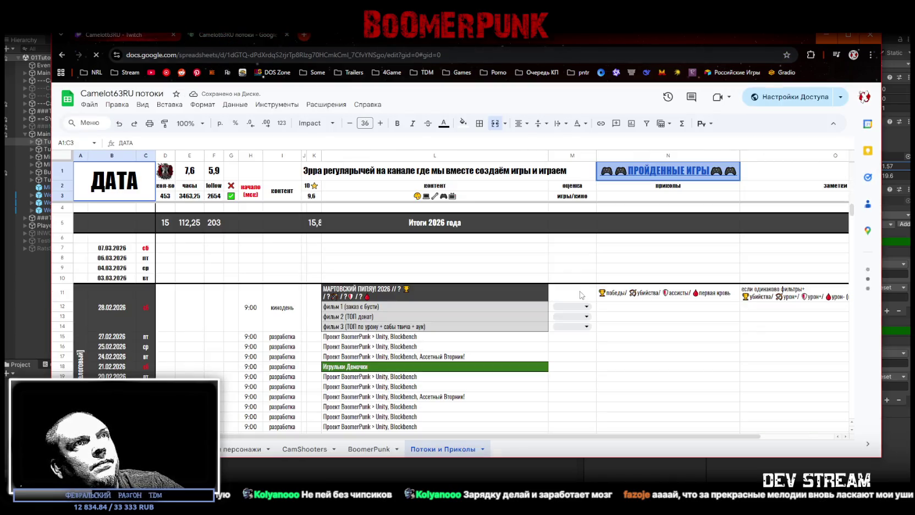
mouse_move(670, 171)
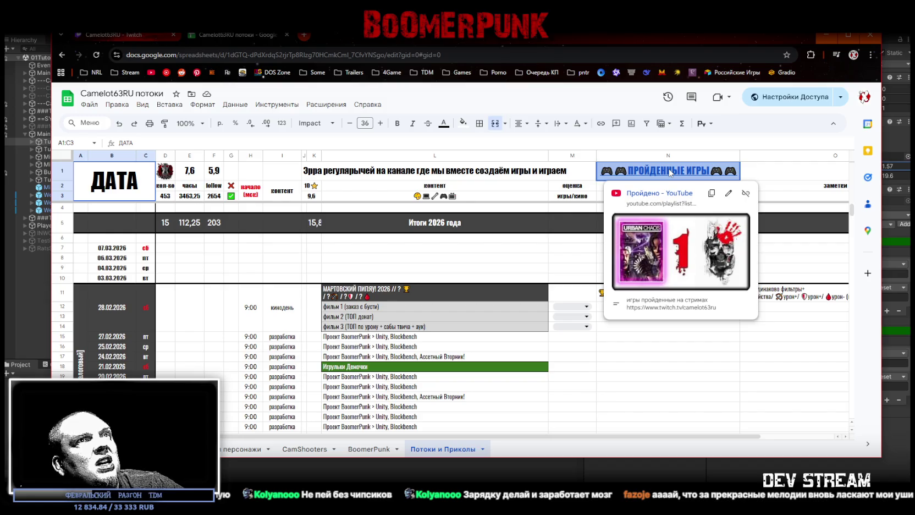
left_click(670, 171)
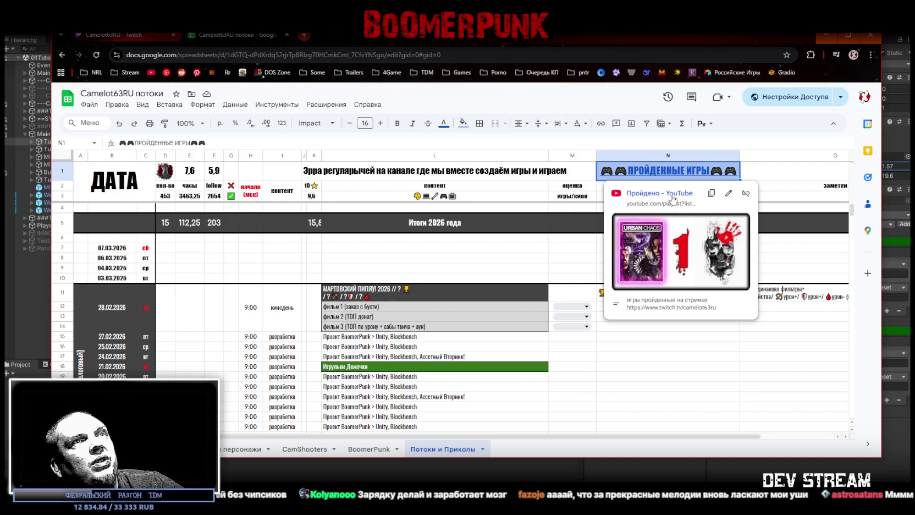
left_click(671, 194)
left_click(341, 35)
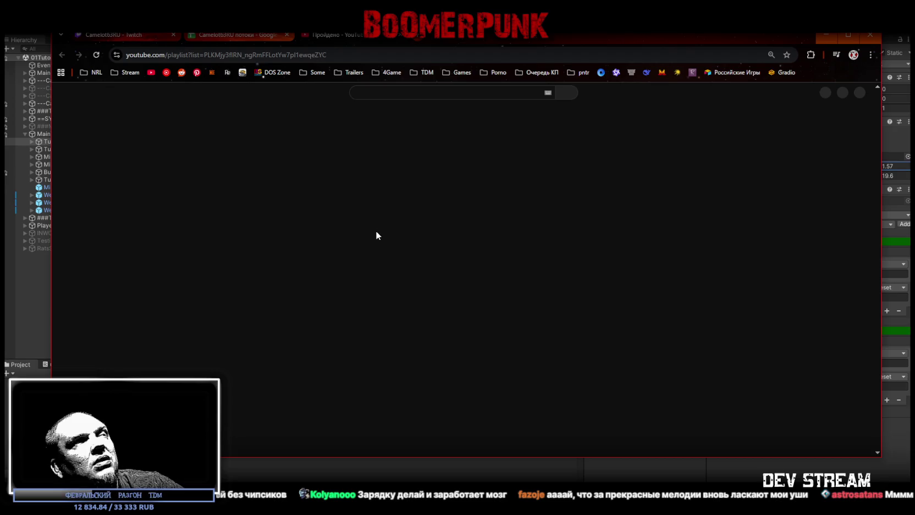
Step: Go to the playlist owner's Видео tab and open the Tell Some Story: Foz video
scroll("down", 3)
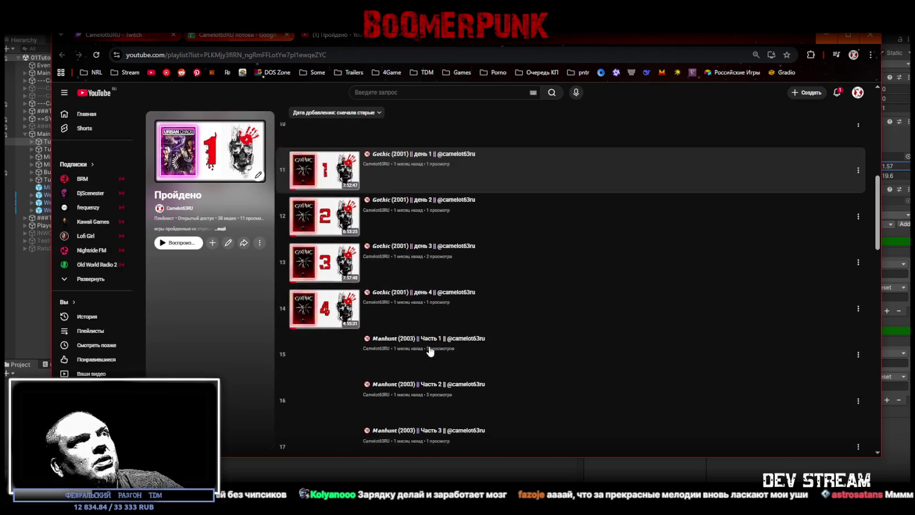
scroll("down", 3)
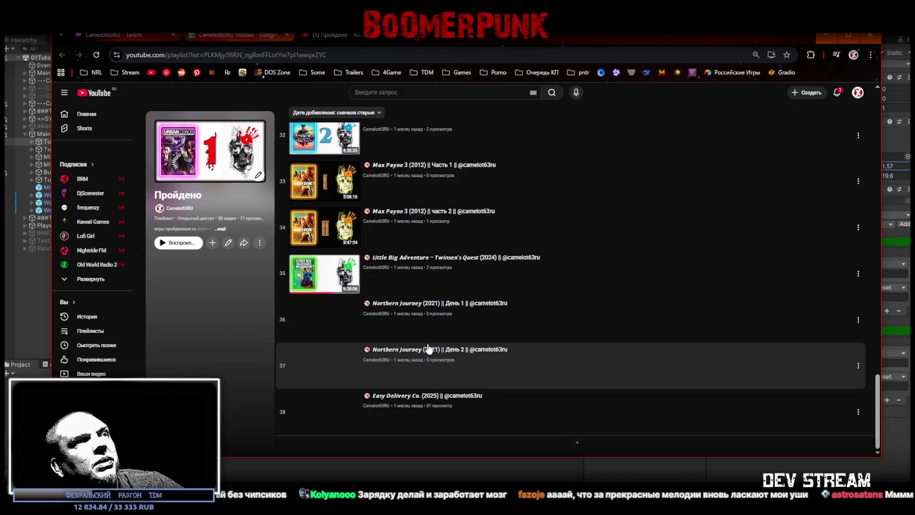
scroll("up", 3)
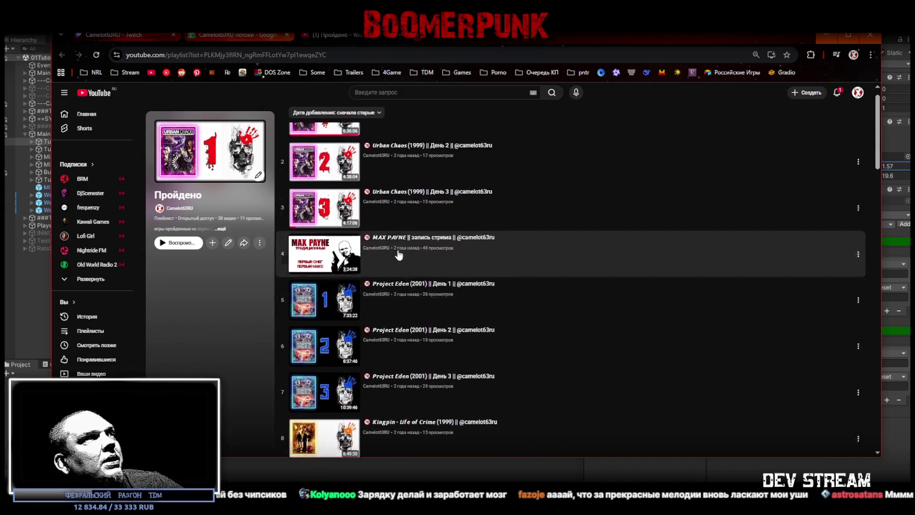
scroll("up", 3)
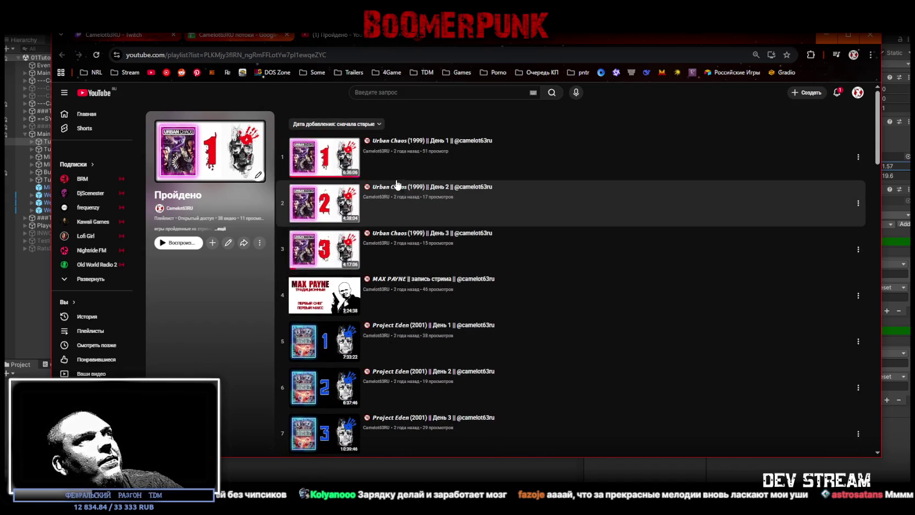
left_click(183, 211)
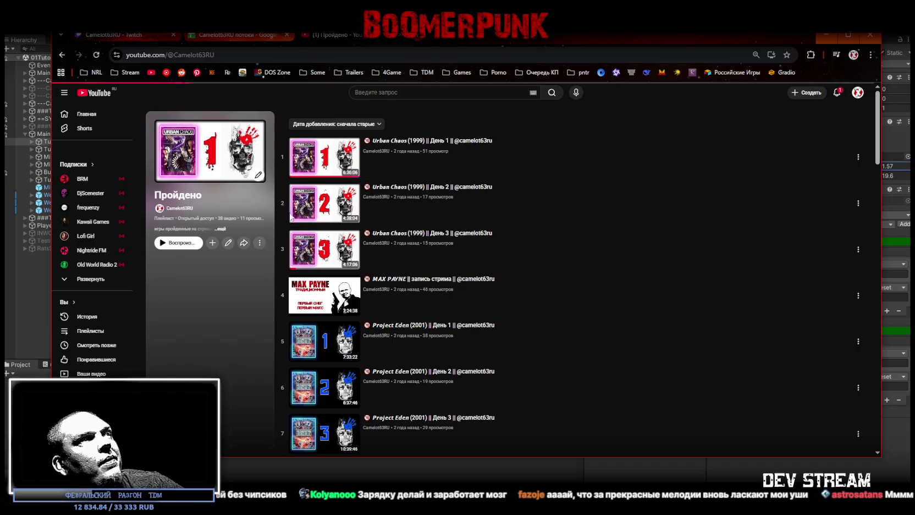
left_click(318, 263)
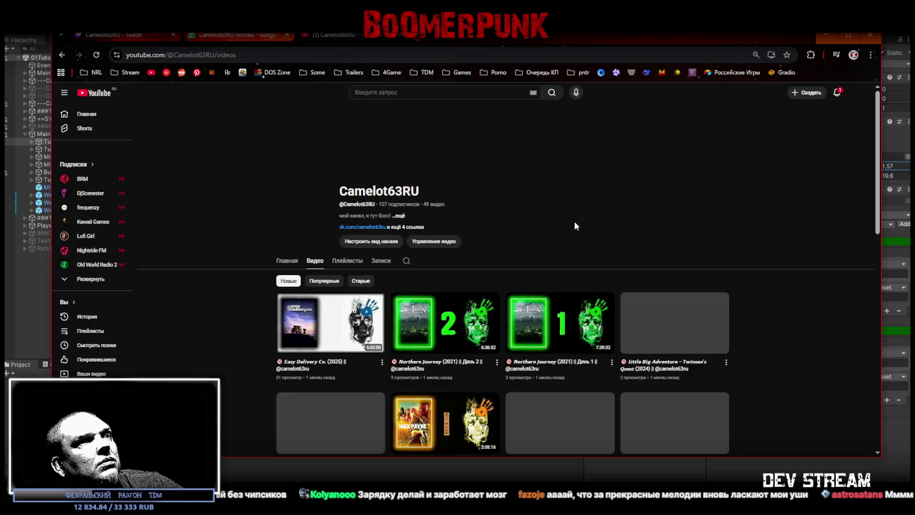
scroll("down", 3)
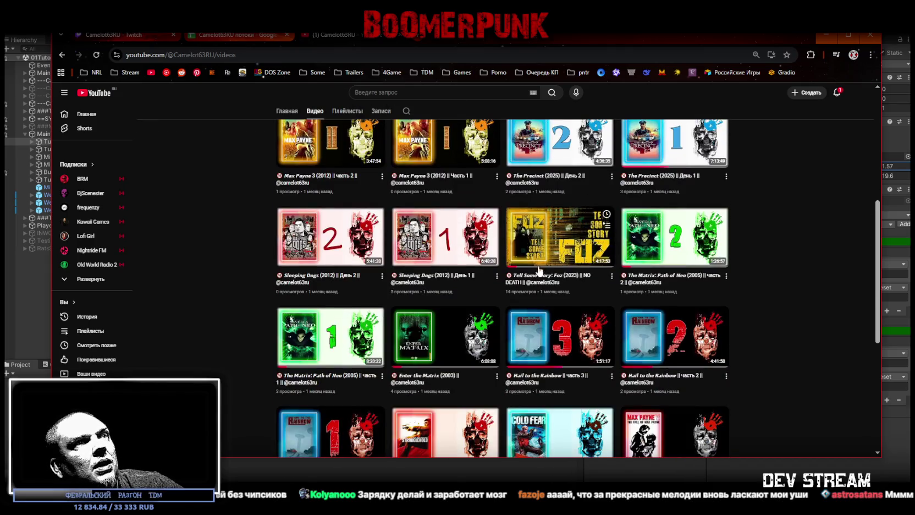
left_click(538, 269)
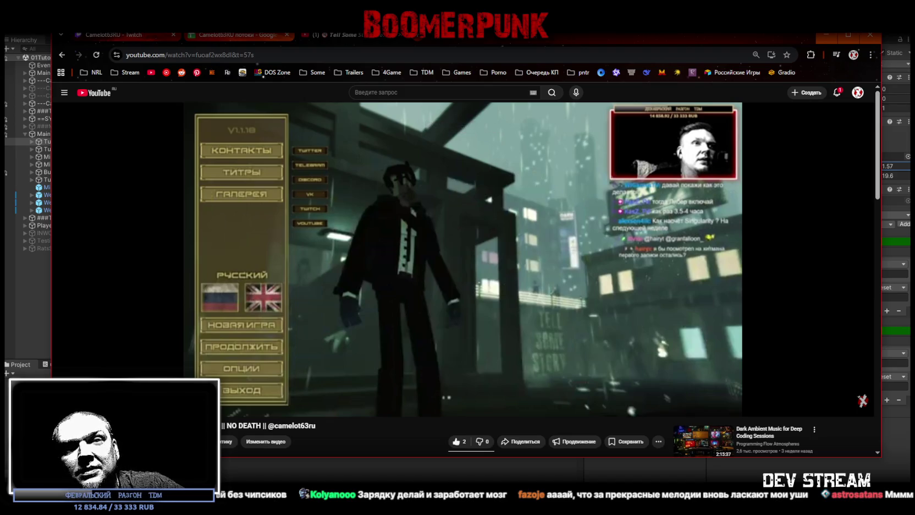
Step: Check the video's web address, then return to the Unity Editor
left_click(318, 55)
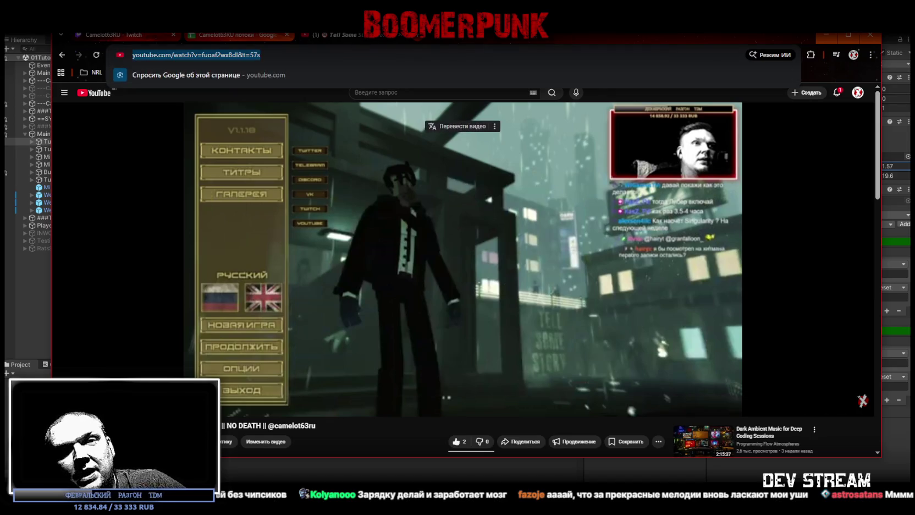
key("Escape")
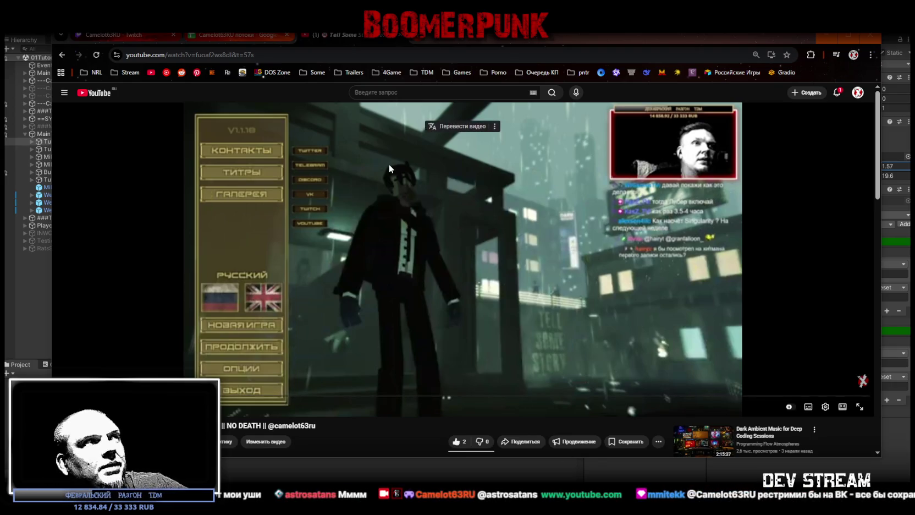
left_click(403, 40)
key("alt+Tab")
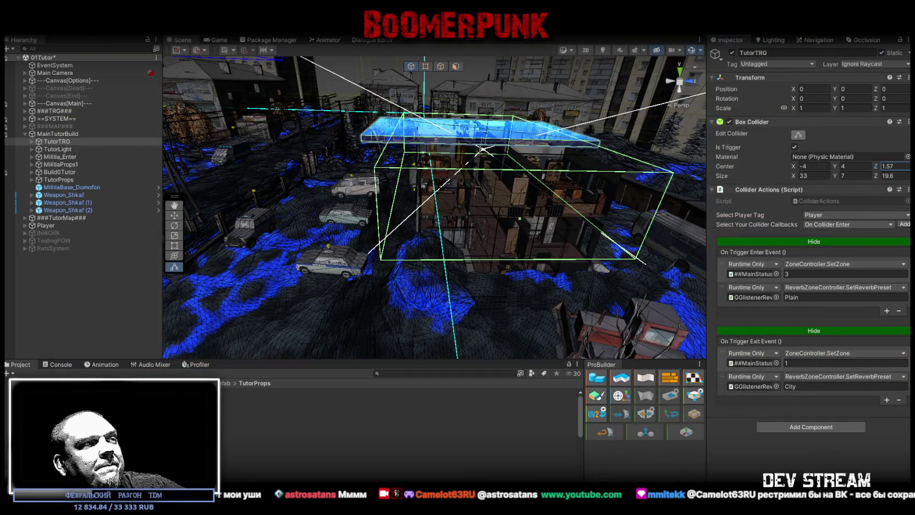
Step: Frame the MilitiaBase_1f_wall, then frame the TutorTRG trigger box in the Scene view
left_click_drag(654, 298, 398, 223)
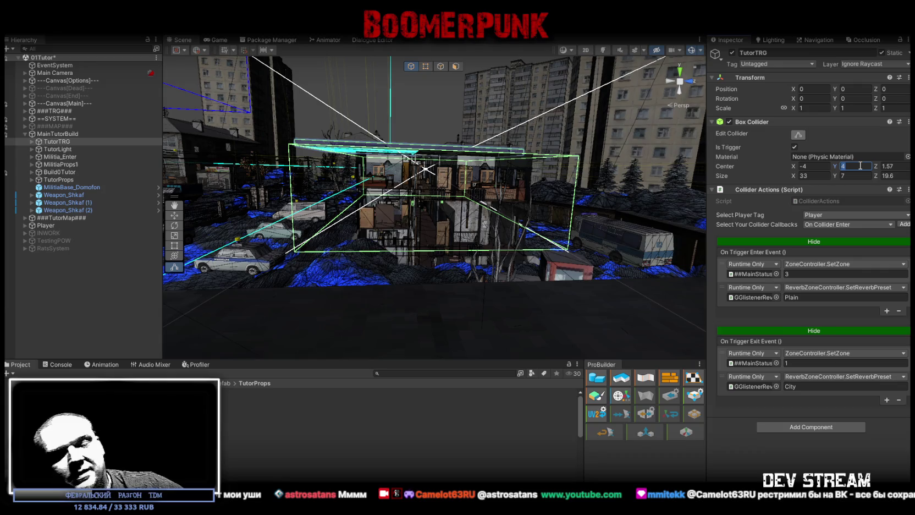
type("0")
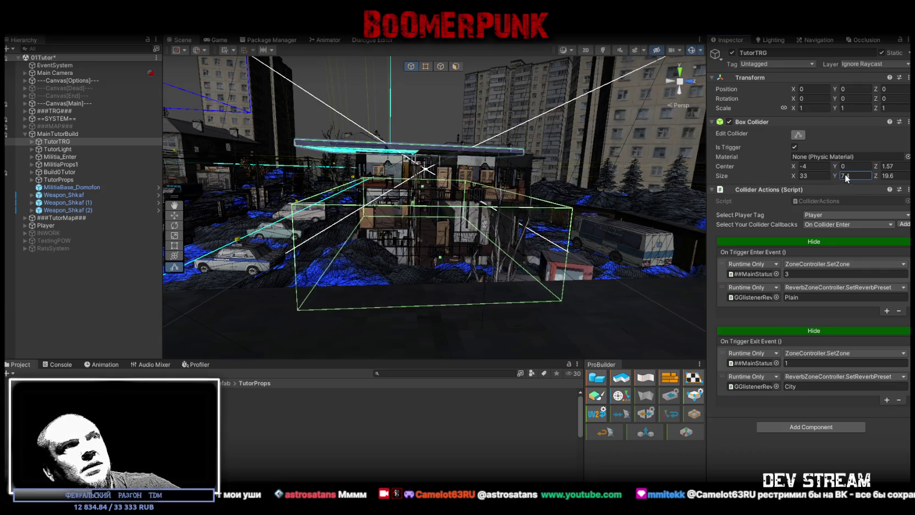
left_click(434, 220)
key("f")
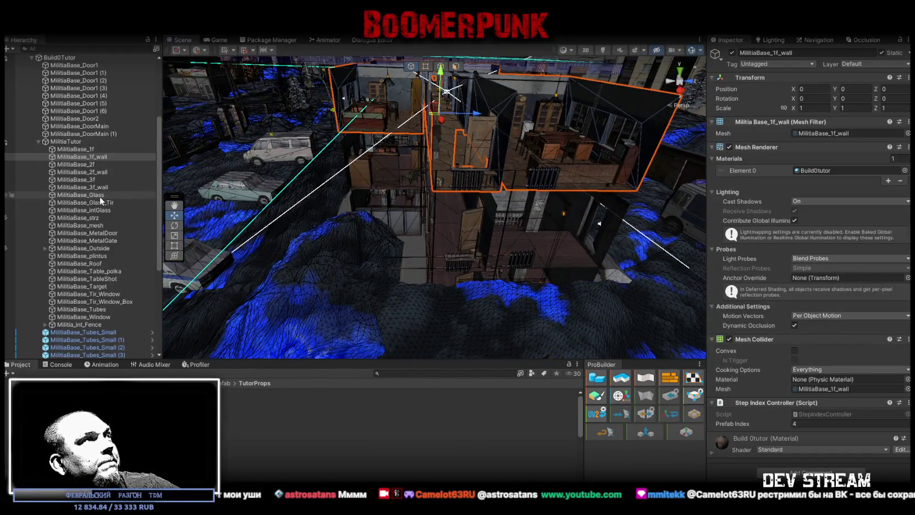
scroll("up", 3)
left_click(64, 142)
key("f")
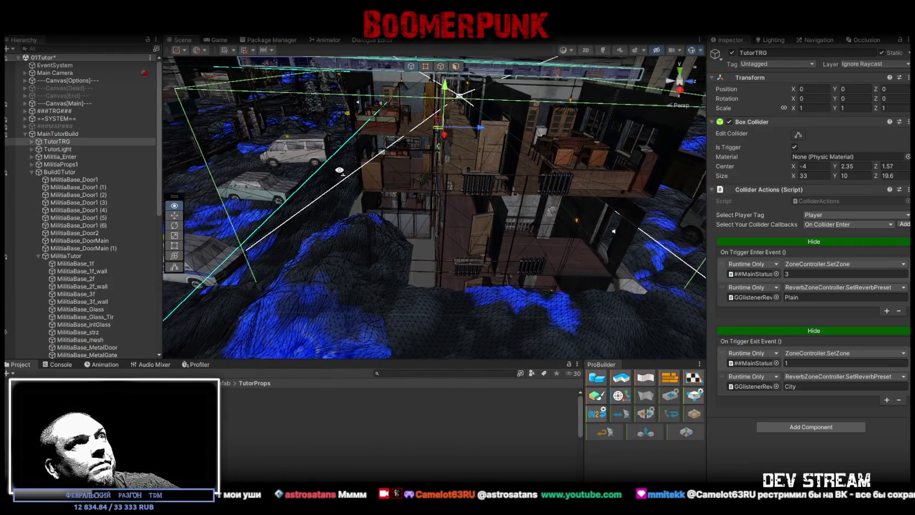
Step: Switch the Scene view to an orthographic Right view of the trigger box
left_click_drag(324, 165, 340, 160)
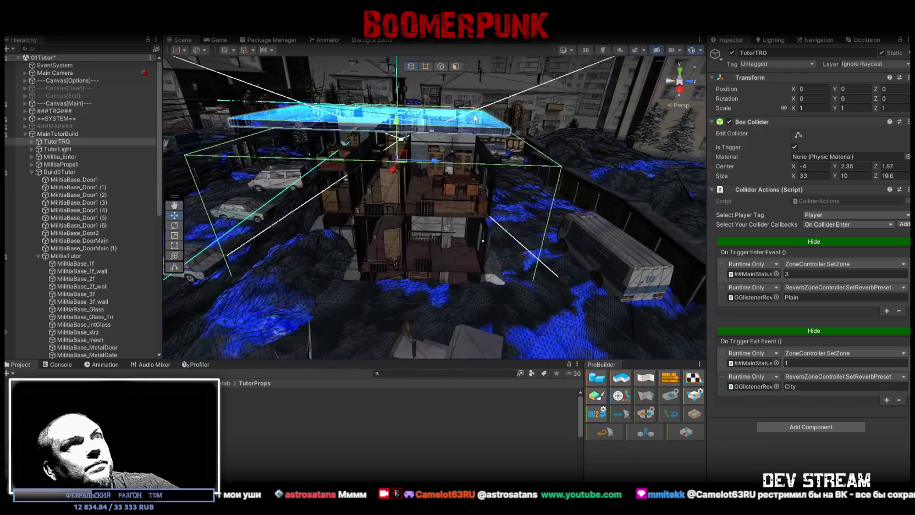
left_click(681, 105)
left_click(680, 88)
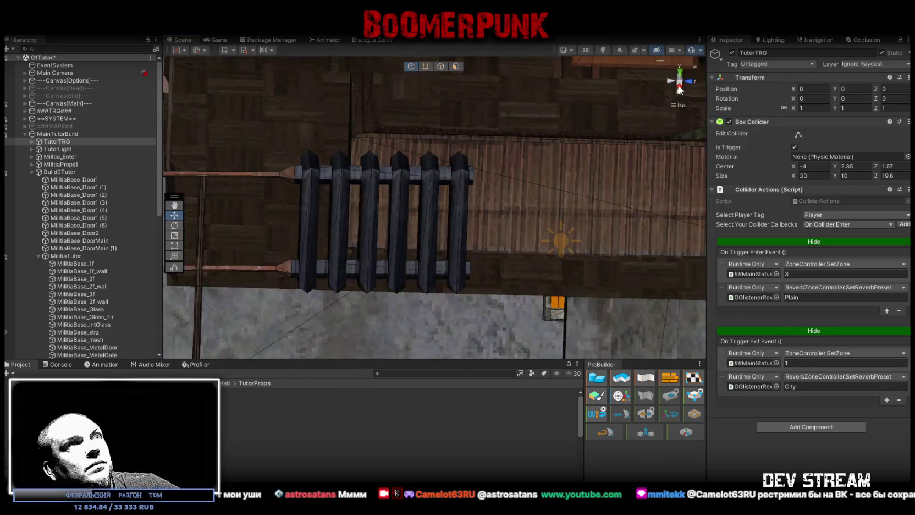
left_click(680, 90)
scroll("down", 3)
Step: Make the TutorTRG trigger box 12 tall and lower its centre to Y 1.5
scroll("up", 3)
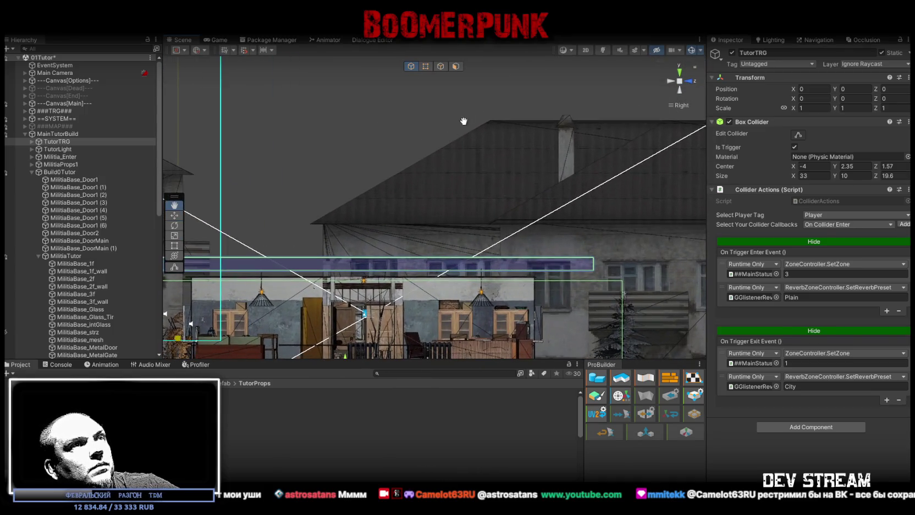
scroll("up", 3)
scroll("down", 3)
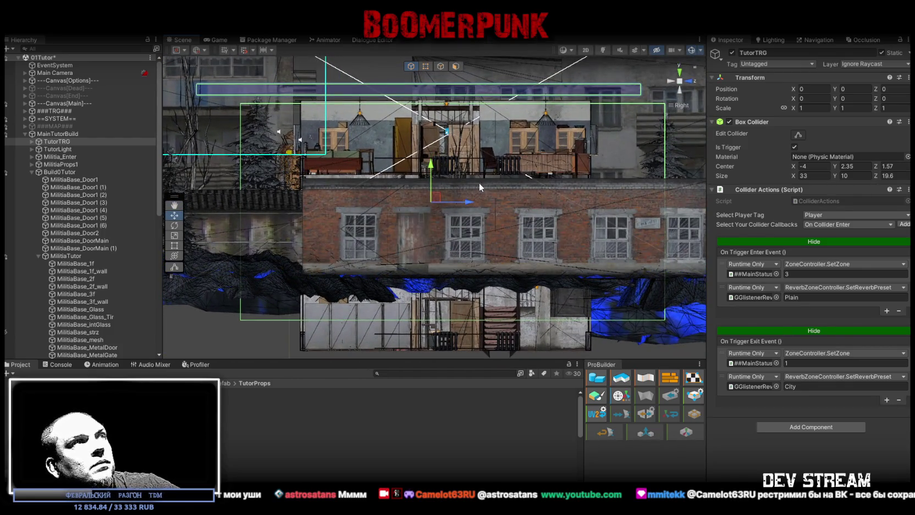
left_click(852, 166)
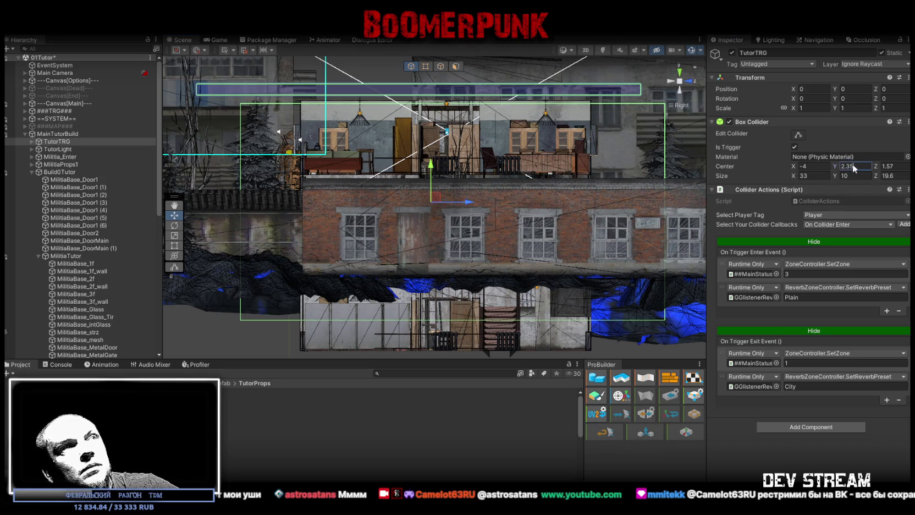
type("2")
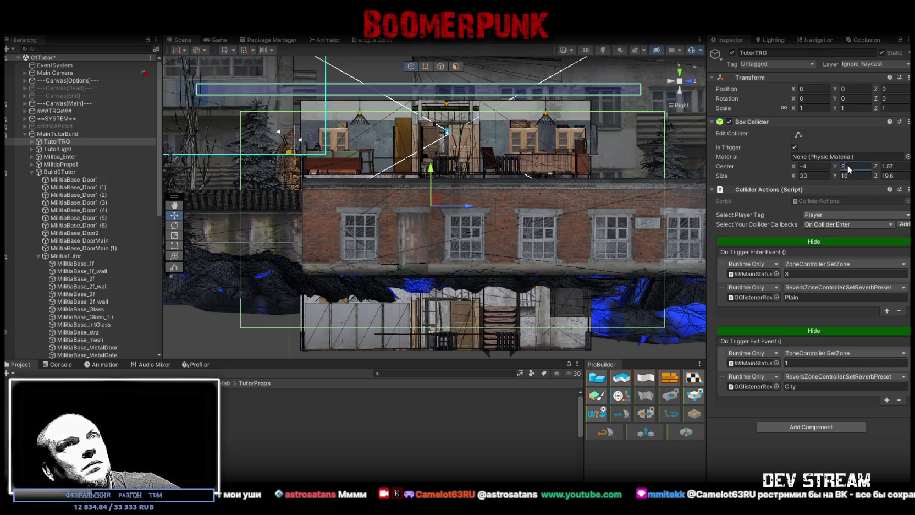
type("2")
left_click(845, 176)
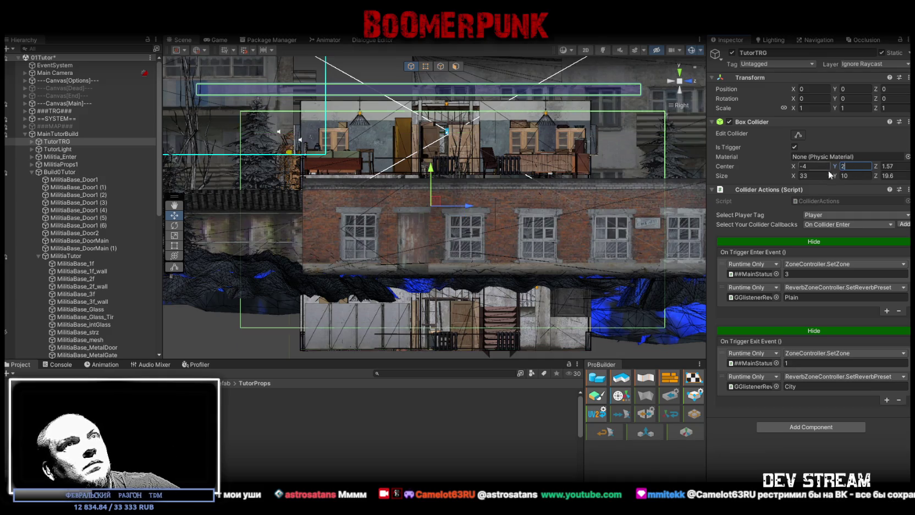
type("11")
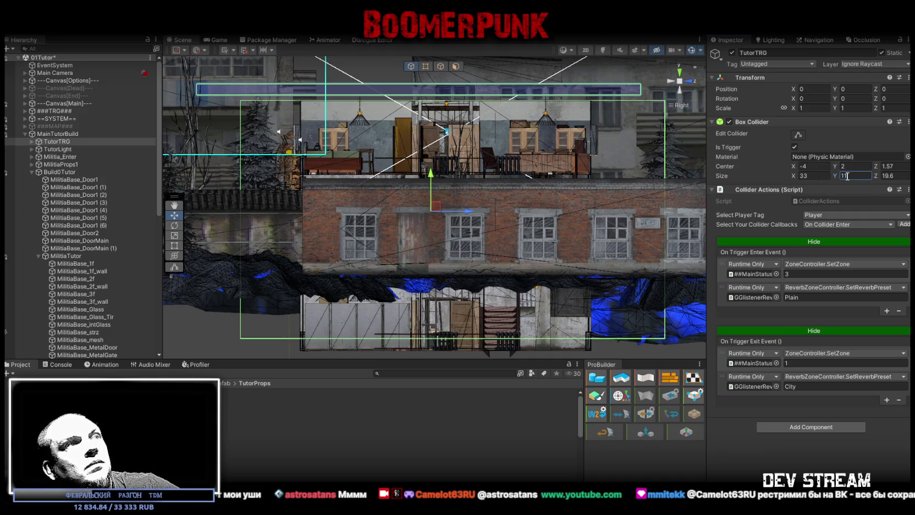
double_click(842, 177)
type("12")
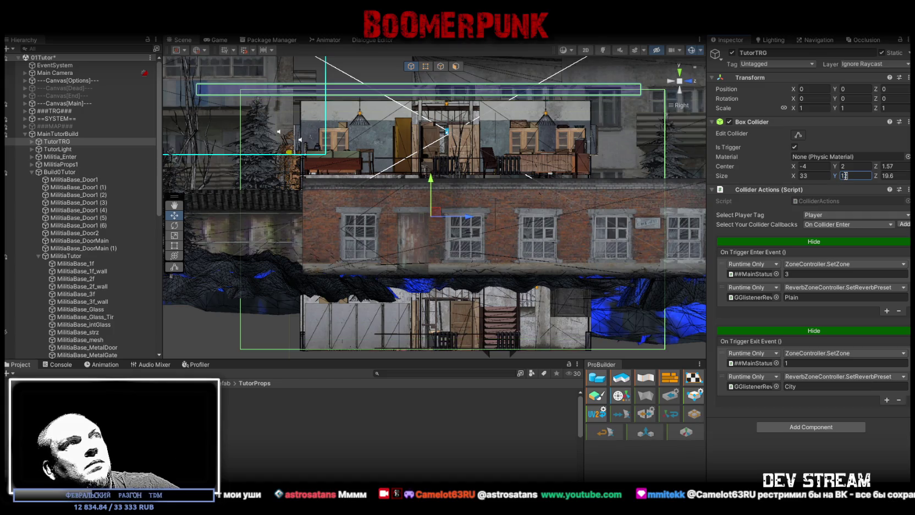
left_click_drag(835, 166, 825, 164)
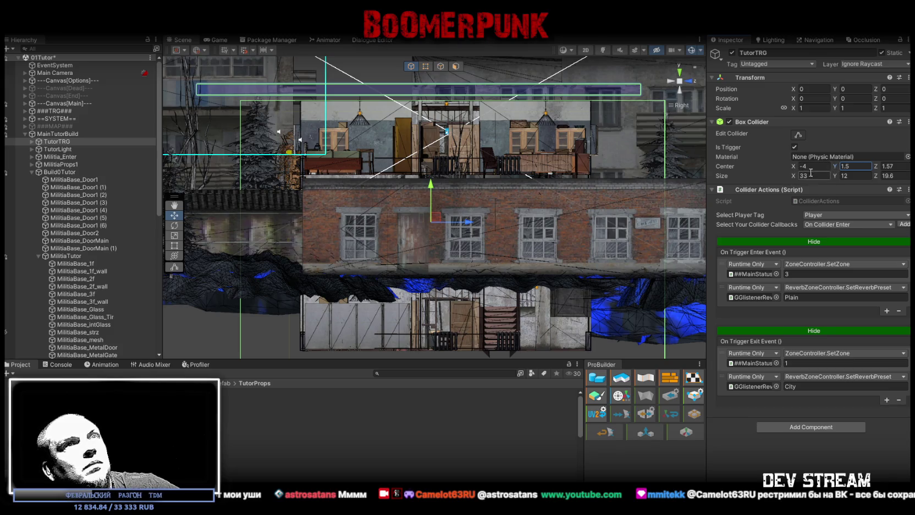
Step: Set the trigger box depth to 13.5 with its centre at Z 1.25
left_click_drag(875, 178, 805, 175)
left_click(902, 176)
type("14")
left_click_drag(875, 165, 874, 166)
left_click(893, 175)
type("13")
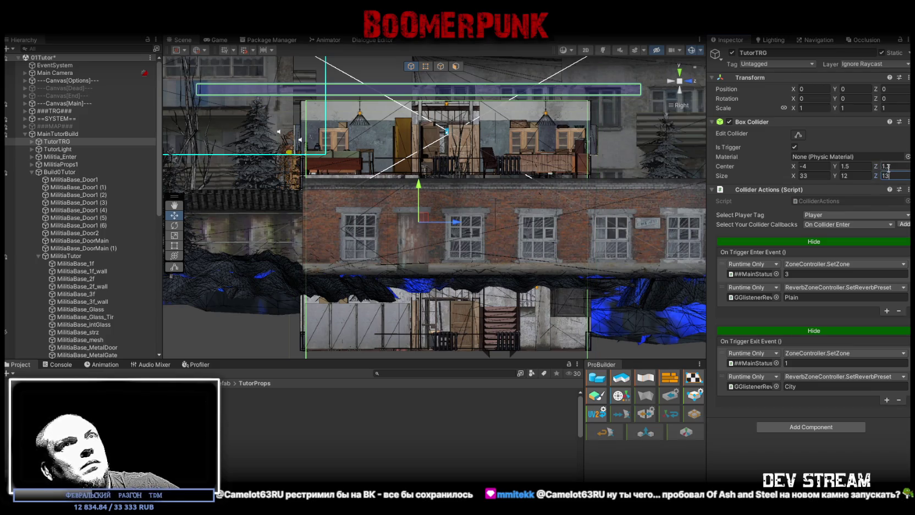
left_click(890, 167)
type("1.5")
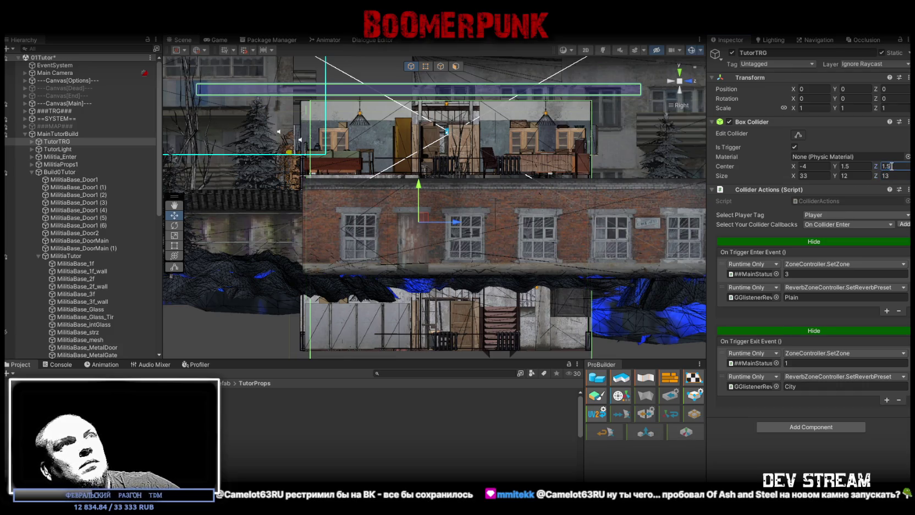
left_click(893, 175)
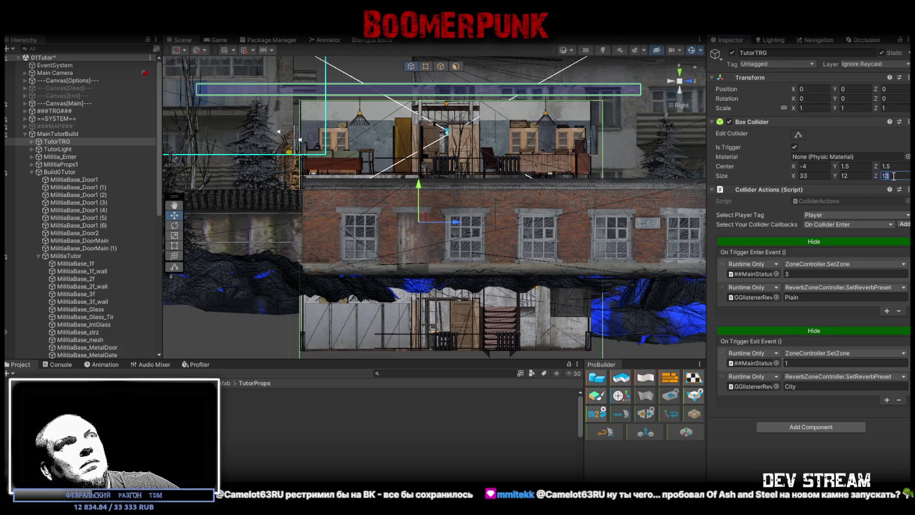
type("14")
left_click(891, 167)
type("1")
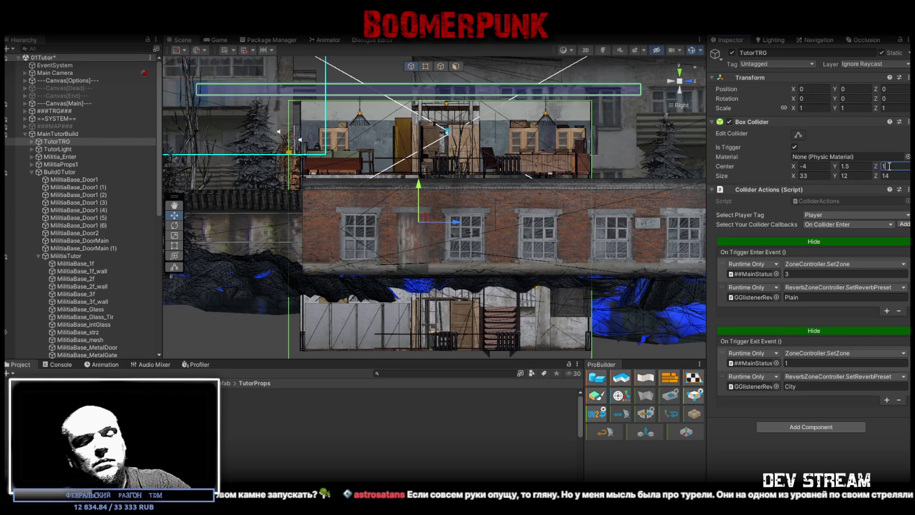
type(".25")
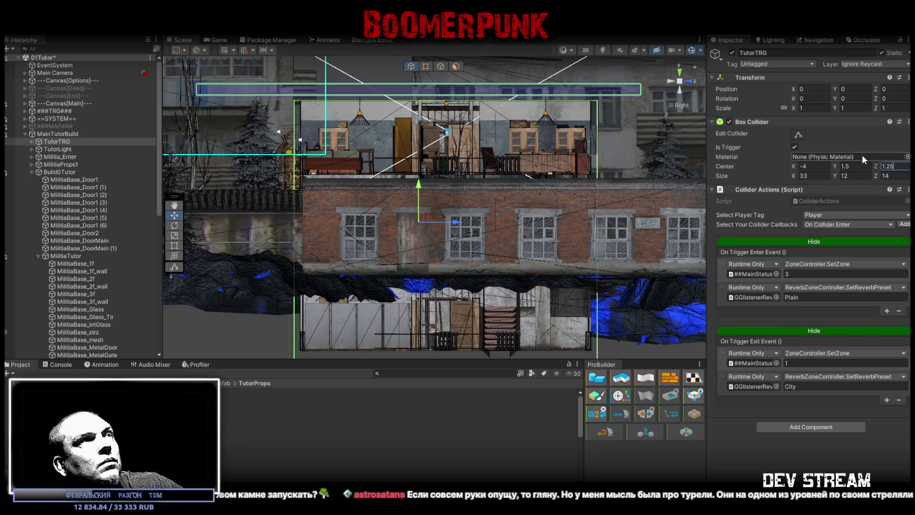
left_click(895, 176)
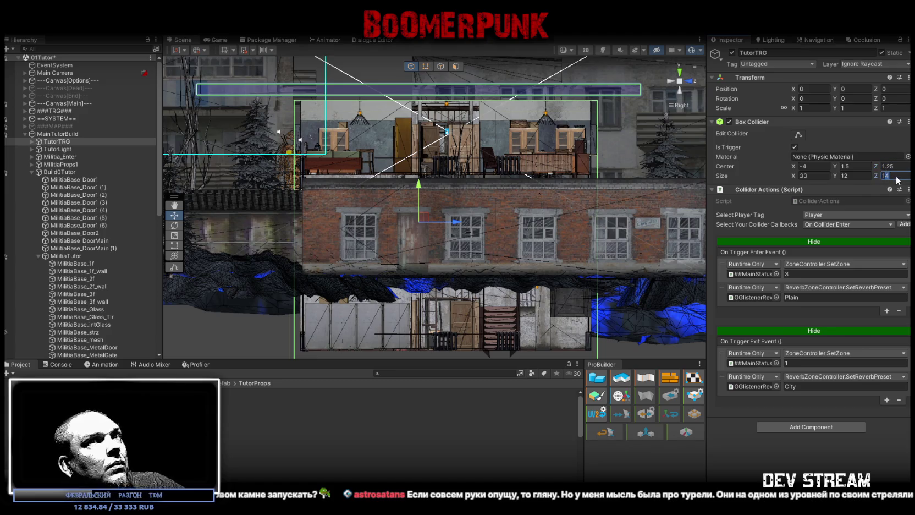
type("13.")
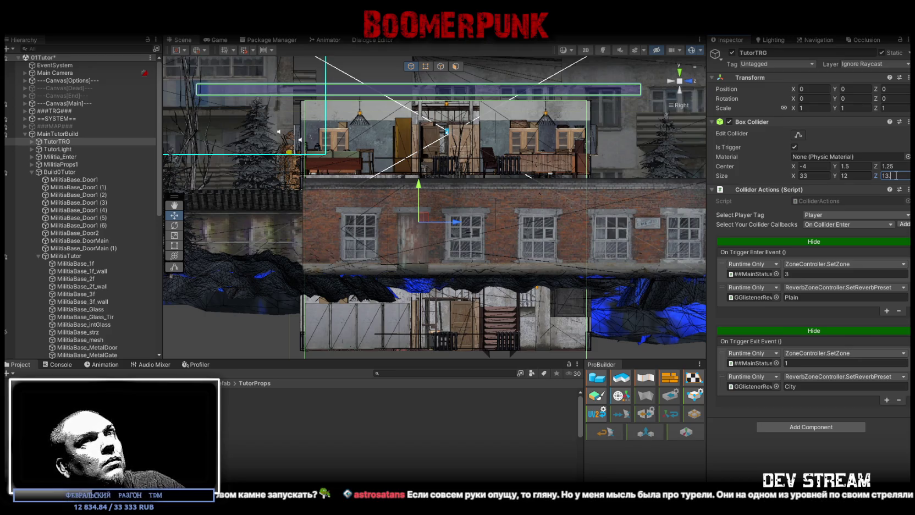
type("5")
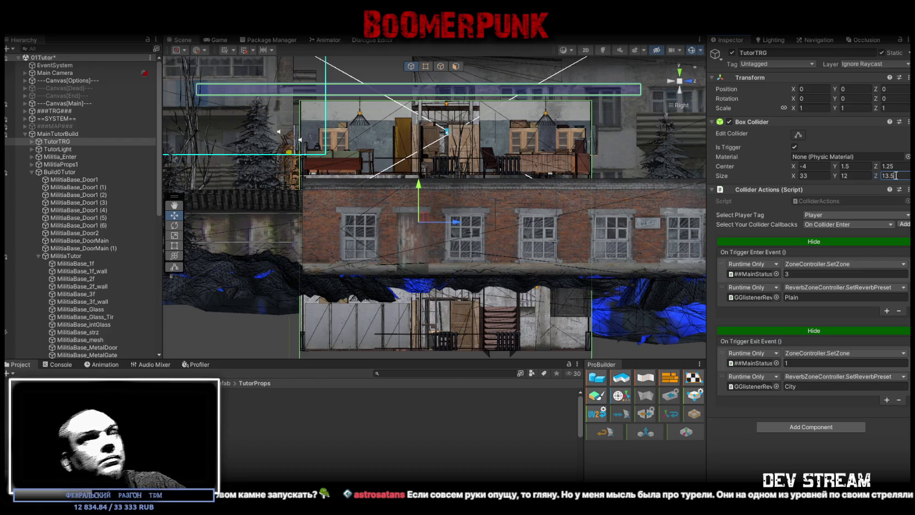
left_click(694, 84)
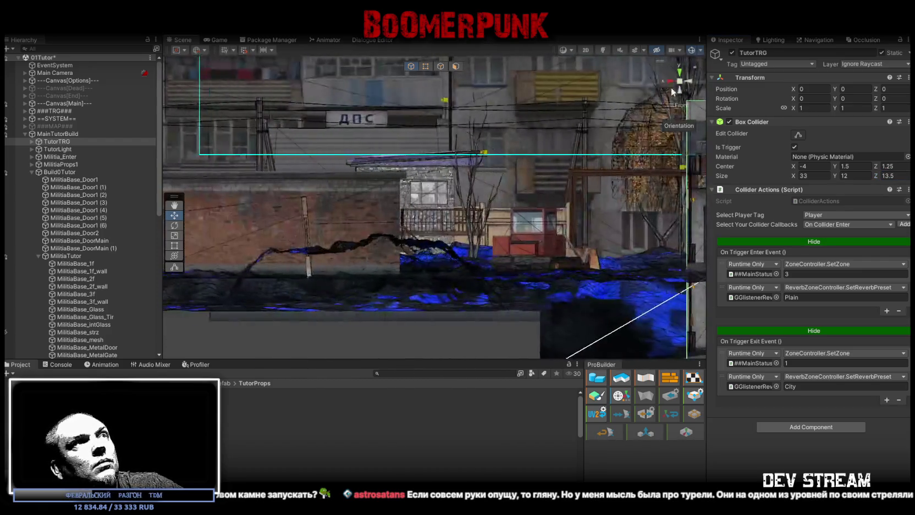
scroll("down", 3)
Step: Frame TutorTRG and set its box collider Size X to 32.5 and Center X to -3.75
key("f")
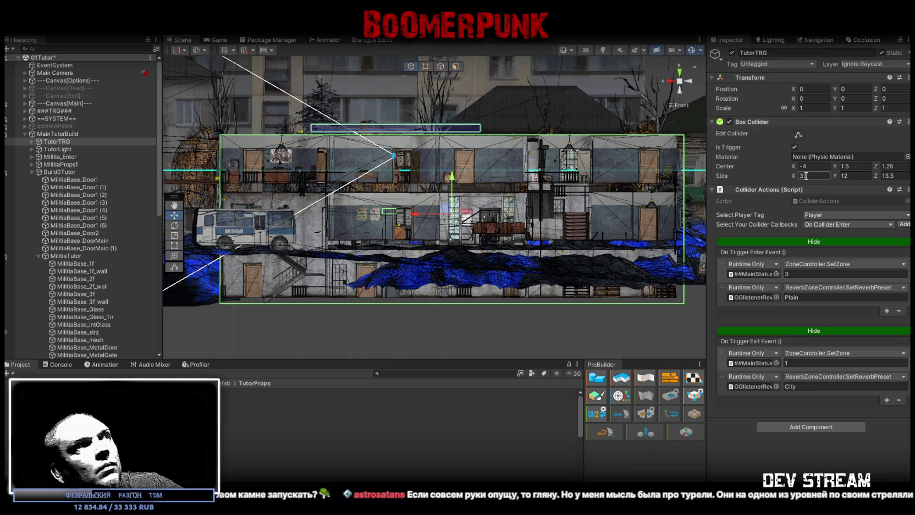
type("33")
type("32")
left_click(811, 166)
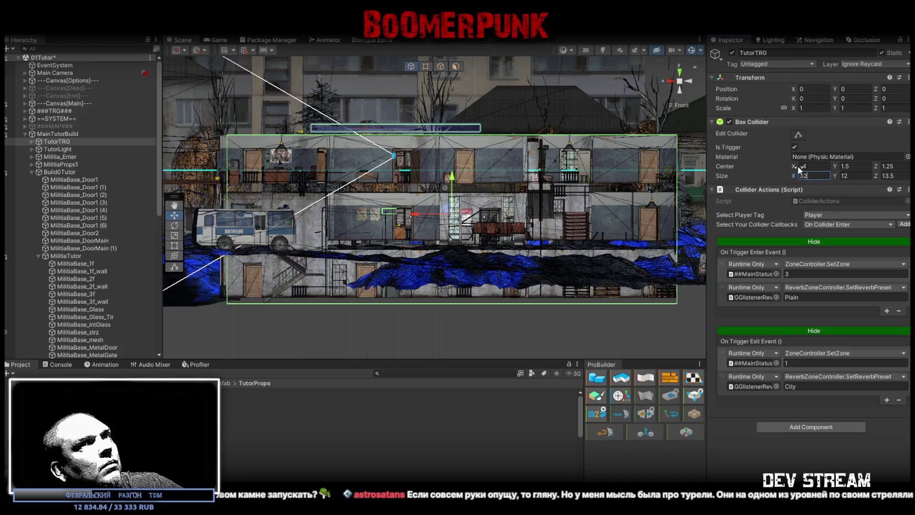
left_click_drag(792, 166, 797, 167)
left_click(802, 175)
type("33")
left_click(797, 167)
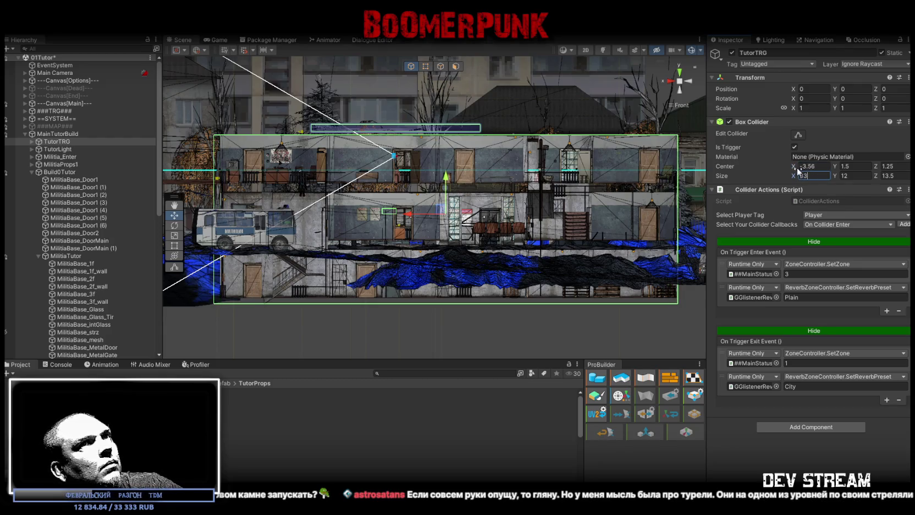
left_click_drag(793, 166, 793, 164)
left_click(818, 176)
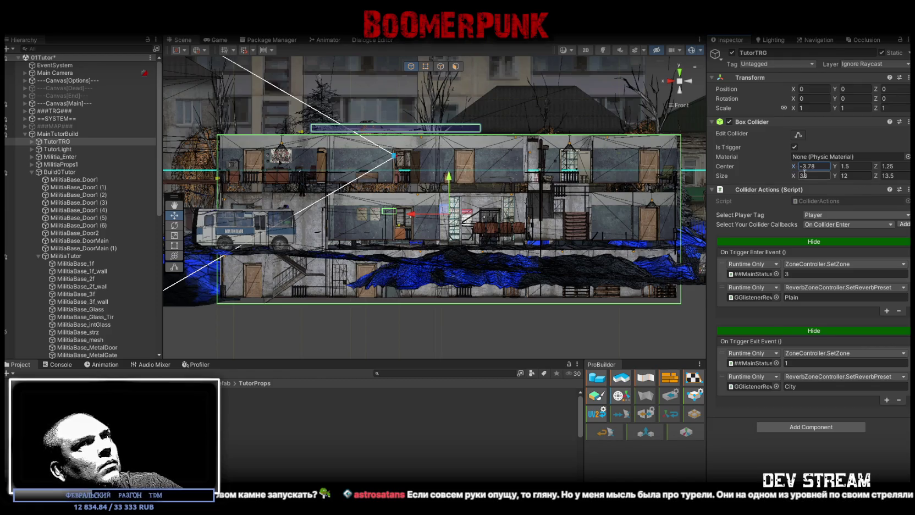
type("32.5")
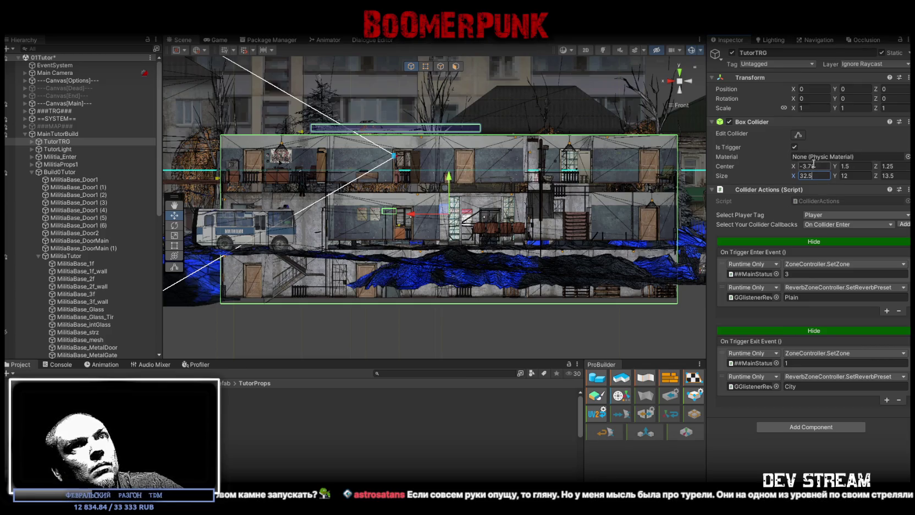
left_click(811, 166)
type("-3.75")
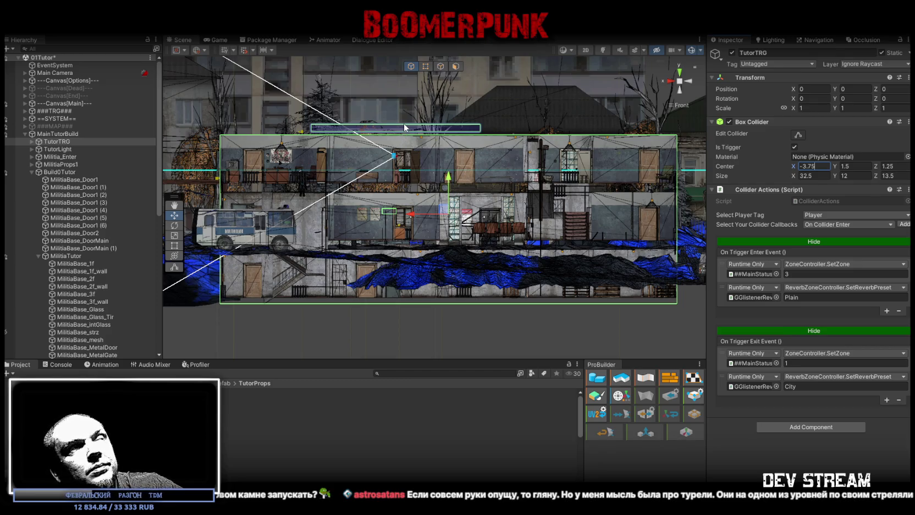
left_click_drag(404, 123, 832, 290)
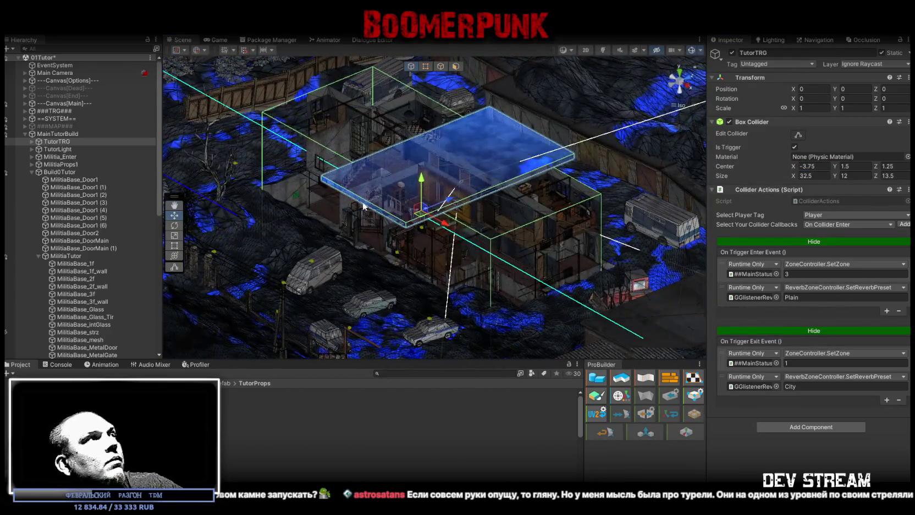
Step: Select the SnowStoper (1) plane under TutorTRG and frame it in the Scene view
left_click(31, 141)
left_click(70, 149)
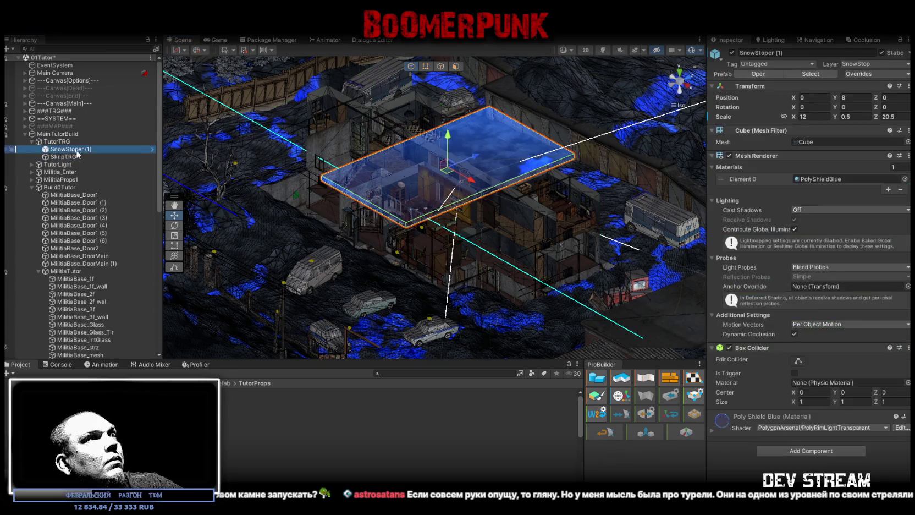
double_click(70, 151)
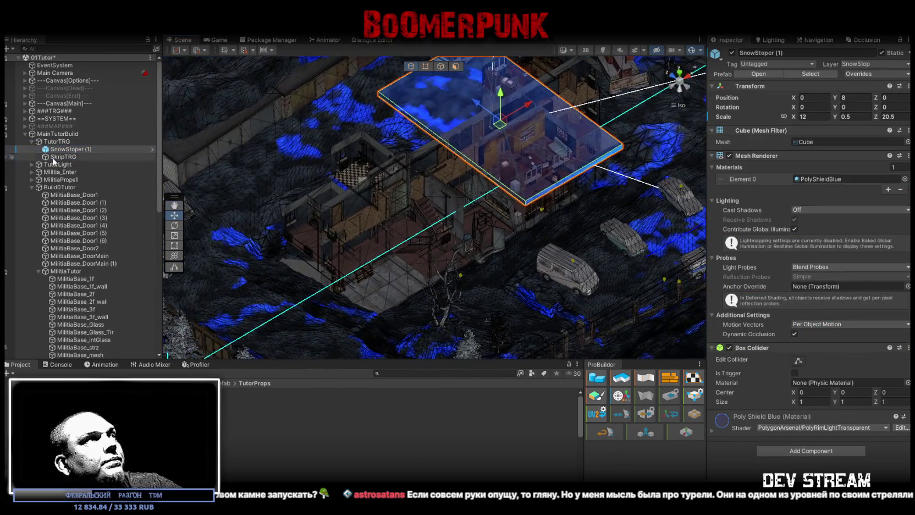
scroll("down", 3)
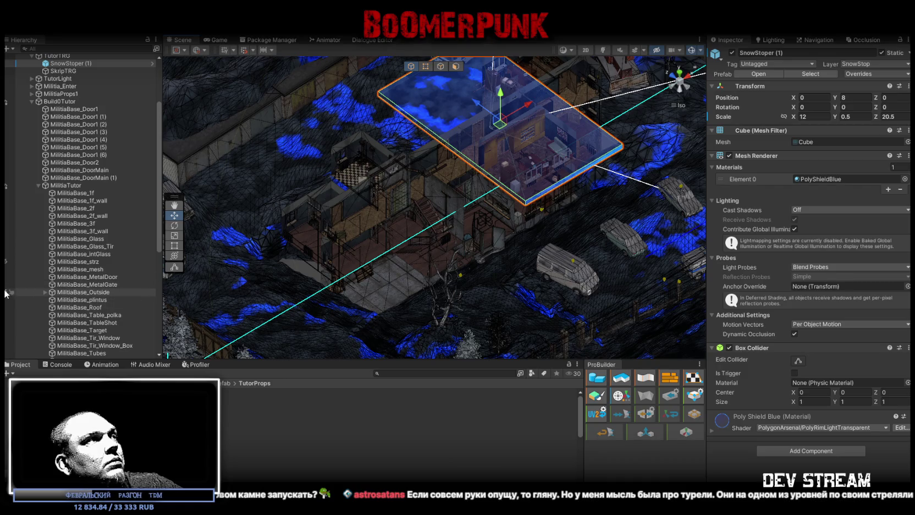
left_click_drag(423, 265, 455, 193)
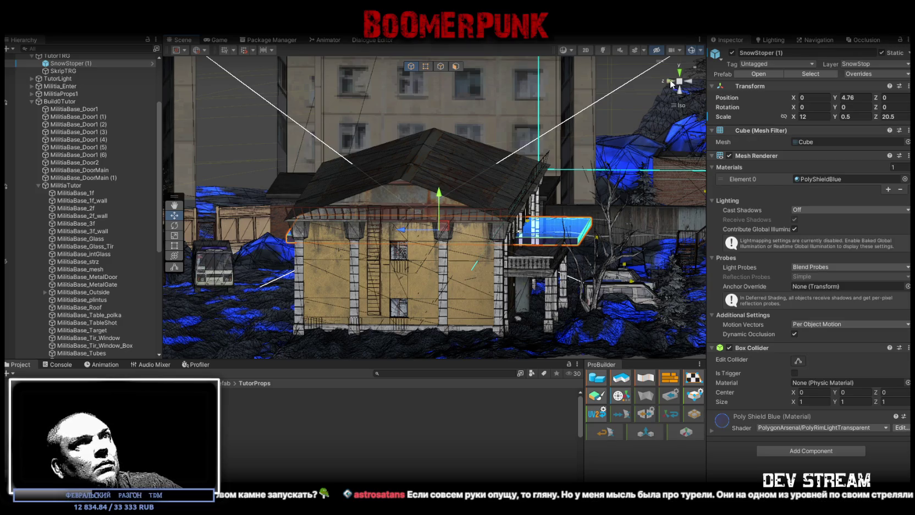
Step: Lower the snow-stopper slab to about Y 3.65 and shrink its depth
left_click(670, 82)
left_click(687, 80)
left_click_drag(433, 203, 433, 218)
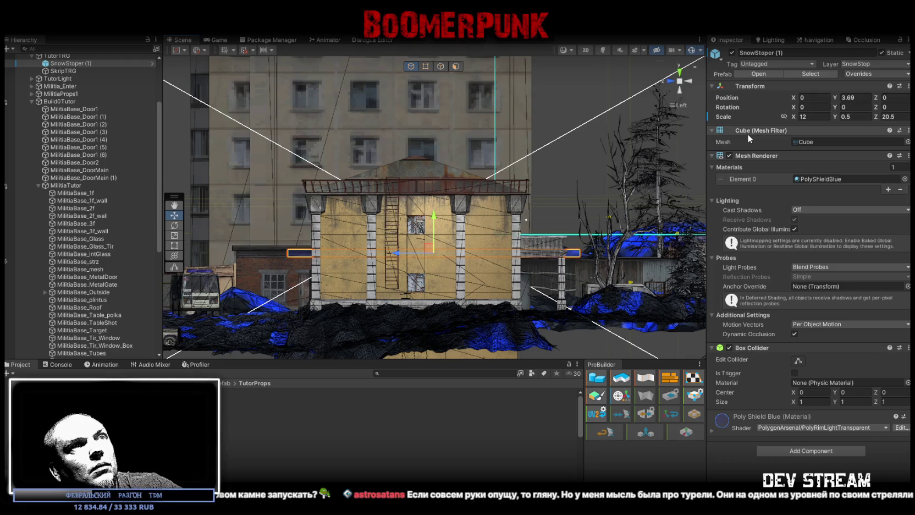
key("r")
left_click_drag(395, 253, 528, 258)
key("w")
key("r")
scroll("up", 3)
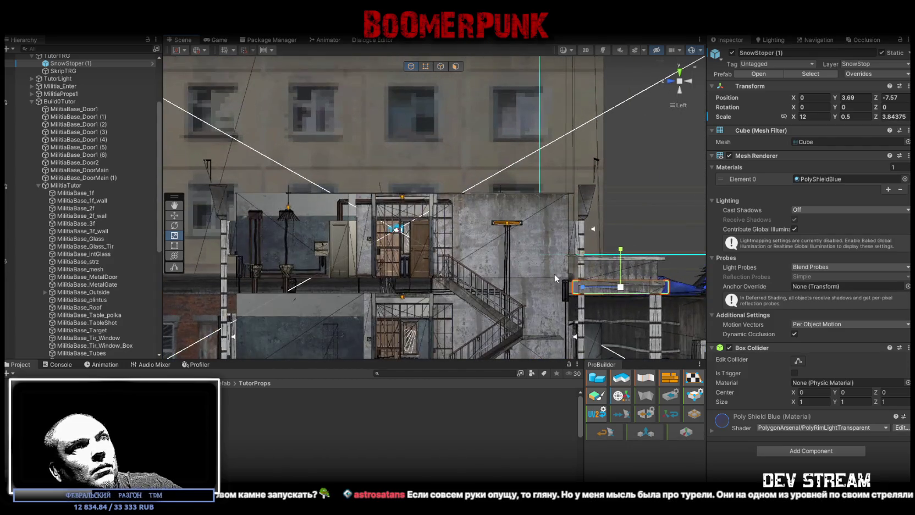
scroll("down", 3)
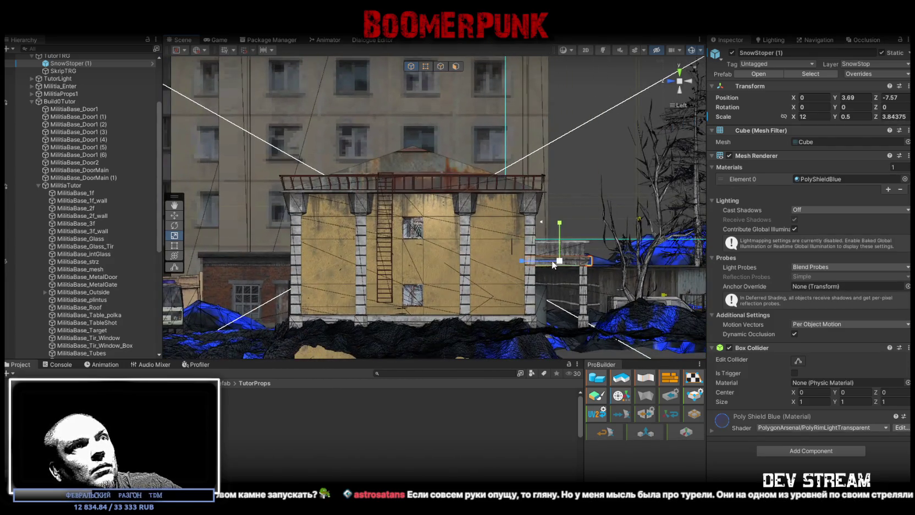
left_click_drag(523, 263, 525, 264)
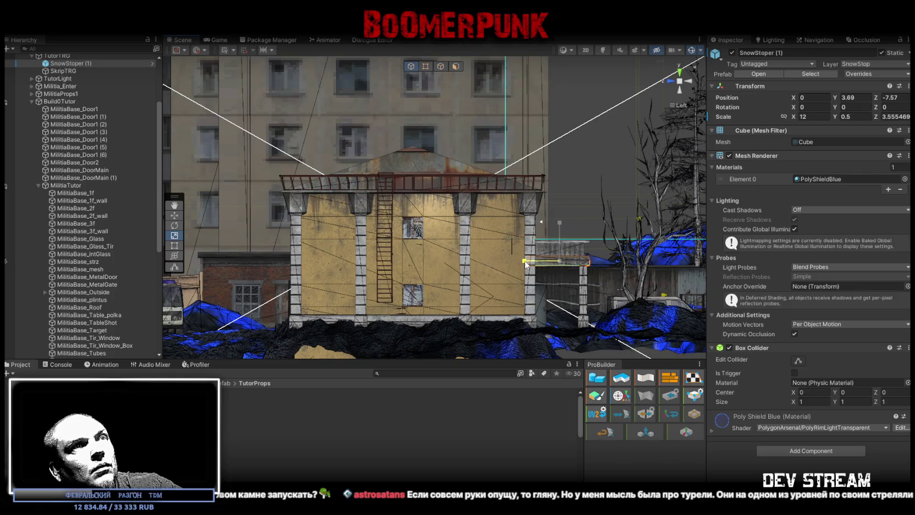
Step: From the back view, slide the SnowStoper slab left along the facade to X -9.31
left_click(691, 84)
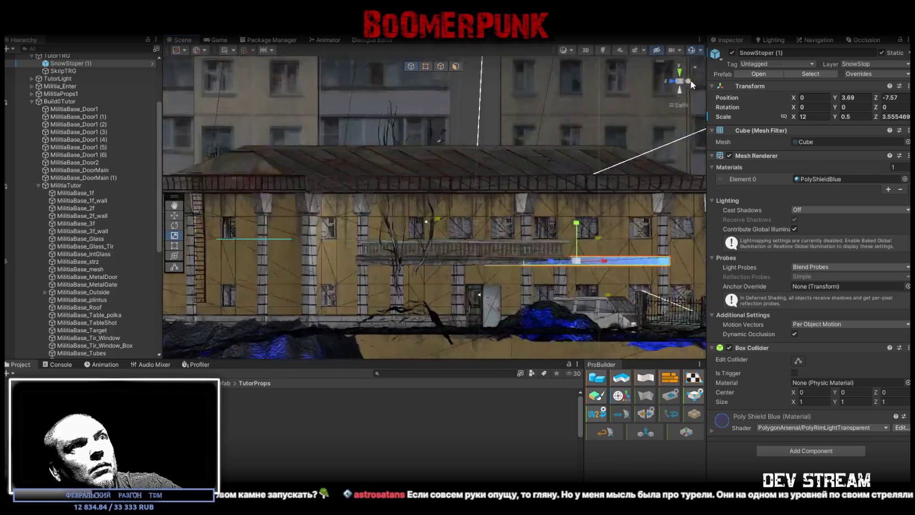
key("w")
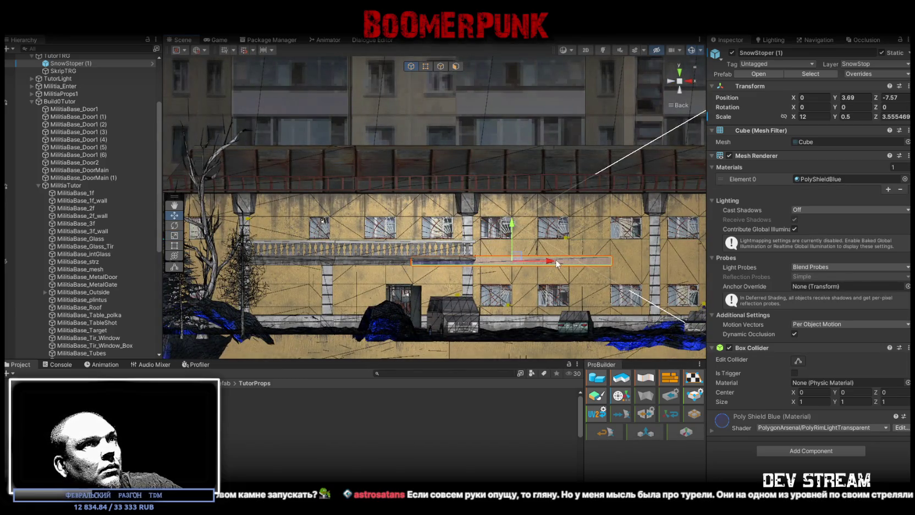
left_click_drag(550, 264, 401, 264)
key("r")
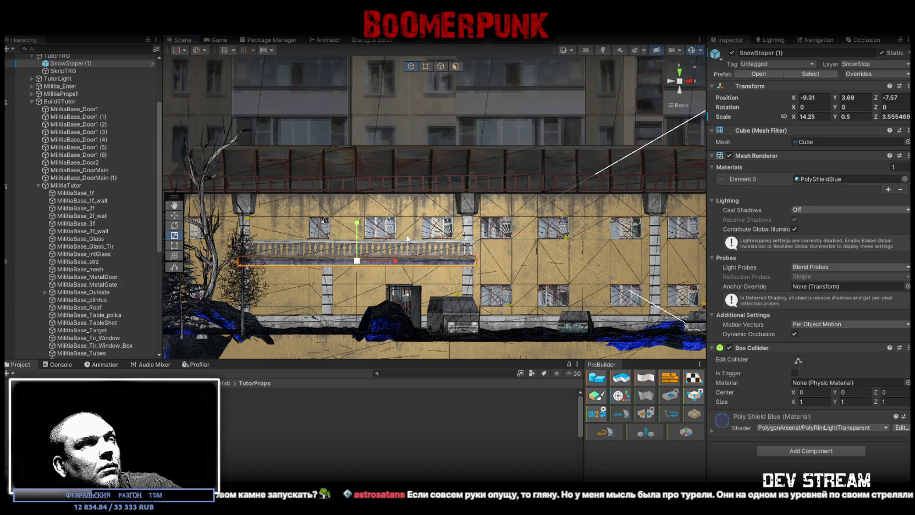
left_click_drag(291, 109, 321, 199)
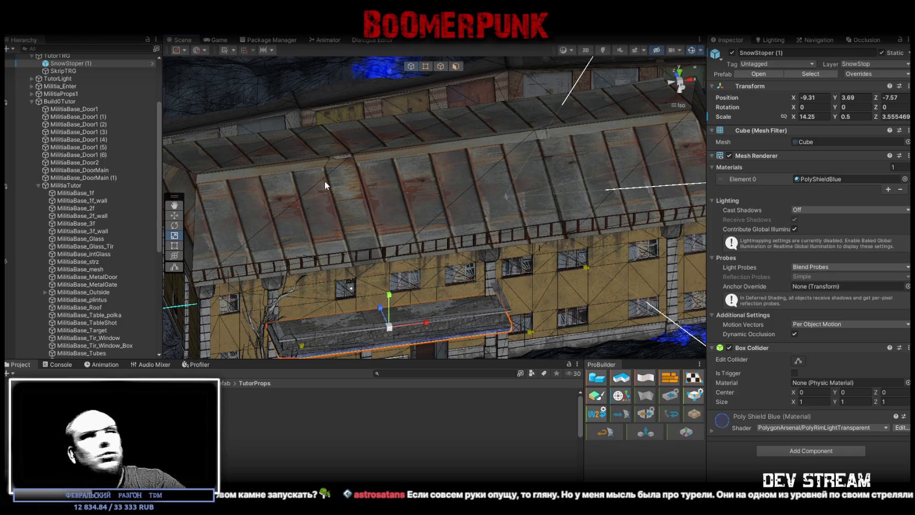
Step: Raise the SnowStoper slab to Y 3.77, turn off the scene gizmos, and switch to perspective
left_click_drag(312, 221, 391, 285)
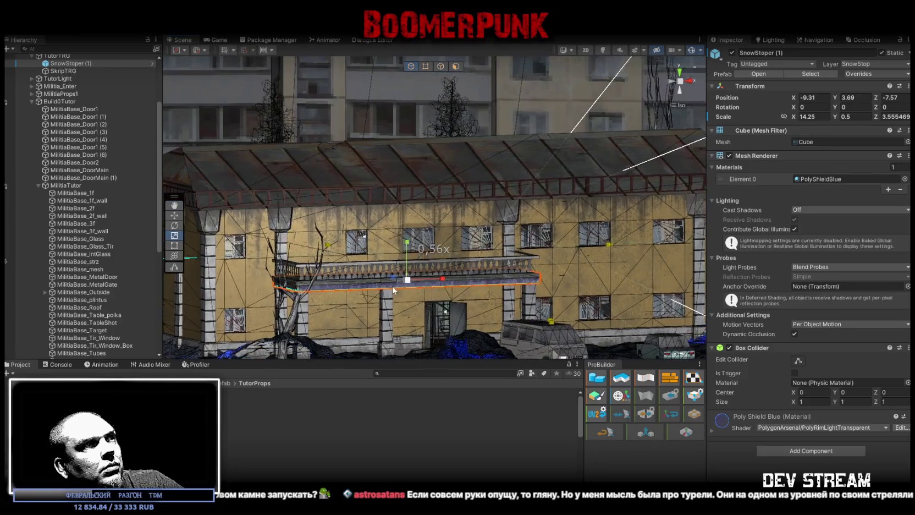
left_click_drag(410, 247, 409, 243)
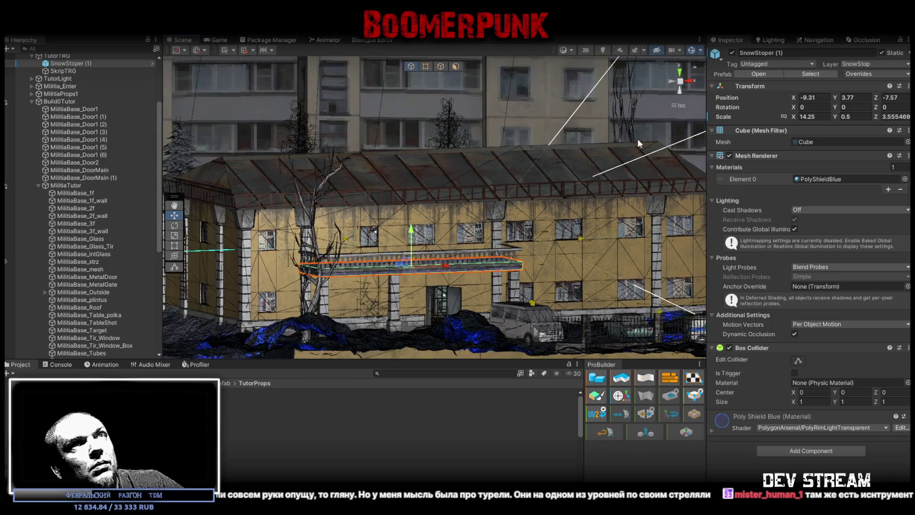
left_click_drag(666, 68, 511, 211)
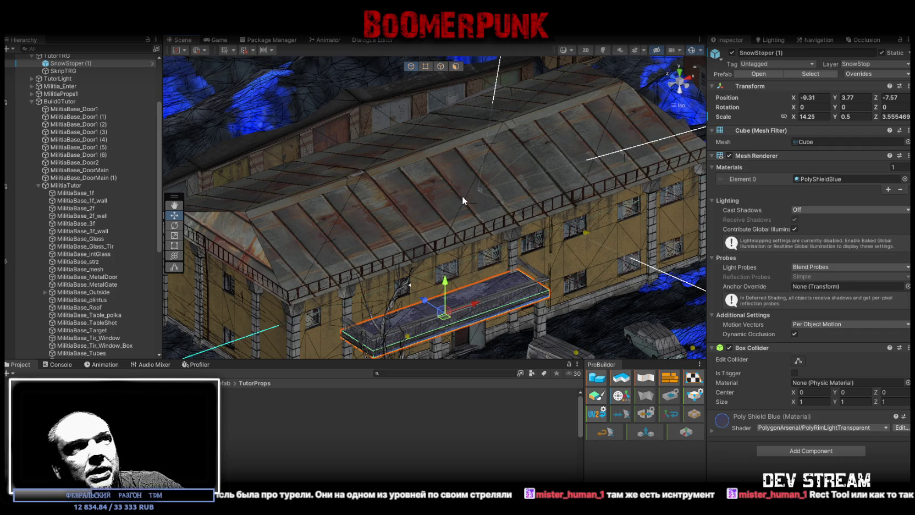
left_click_drag(443, 148, 401, 227)
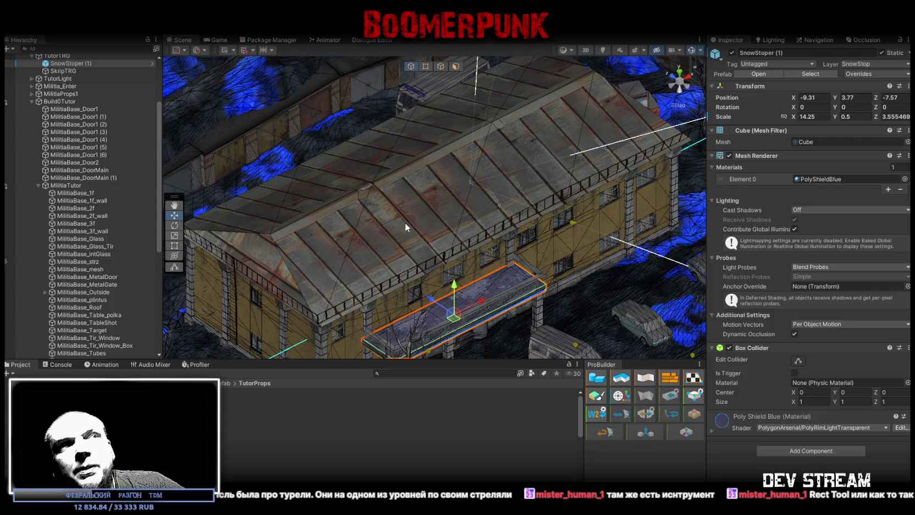
left_click_drag(434, 219, 456, 226)
left_click(691, 51)
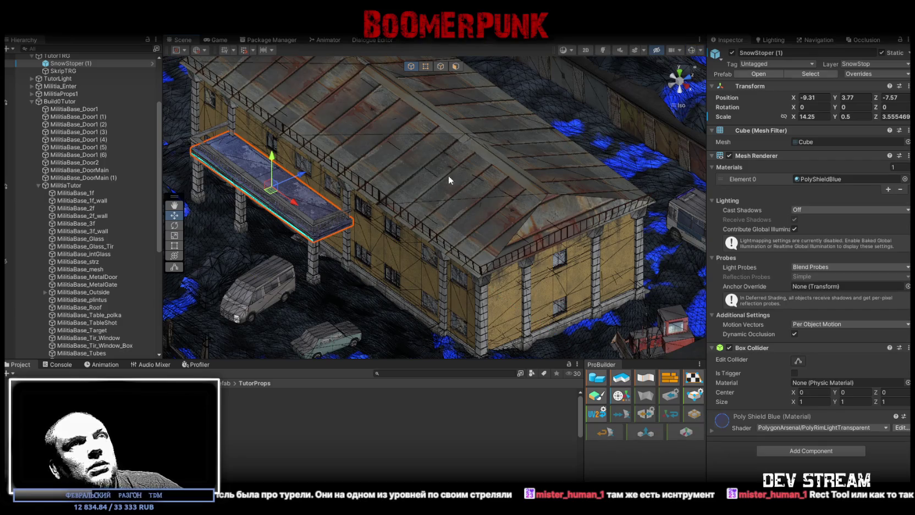
left_click(682, 105)
Step: Orbit close around the balcony slab, roof and doorway wall to inspect the slab's fit
left_click_drag(330, 220, 426, 212)
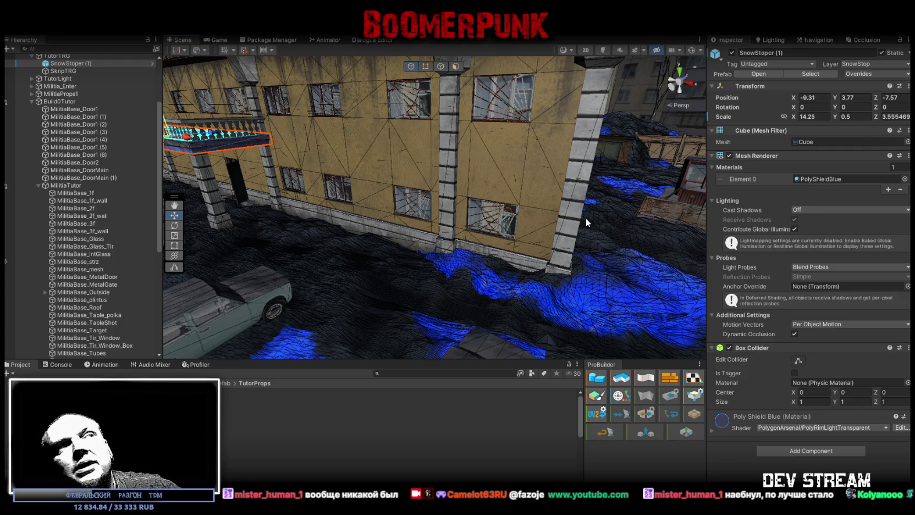
left_click_drag(585, 218, 640, 306)
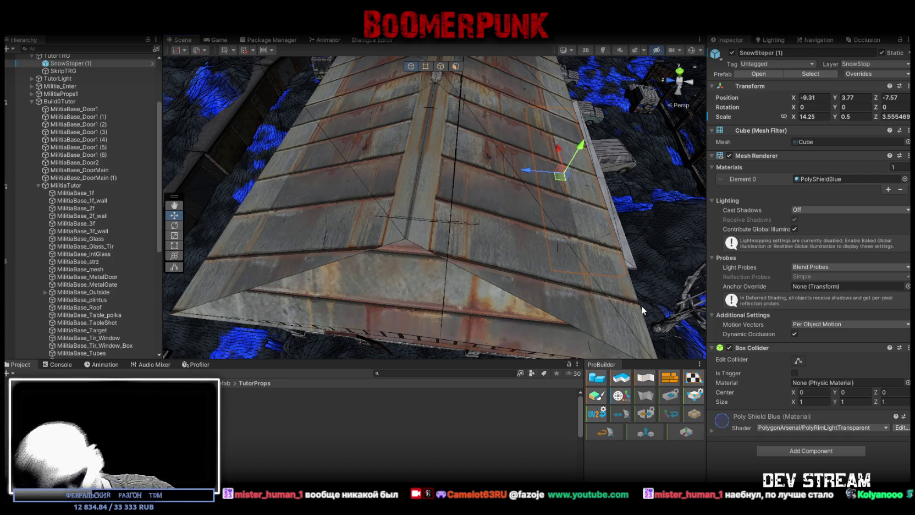
left_click_drag(477, 238, 352, 184)
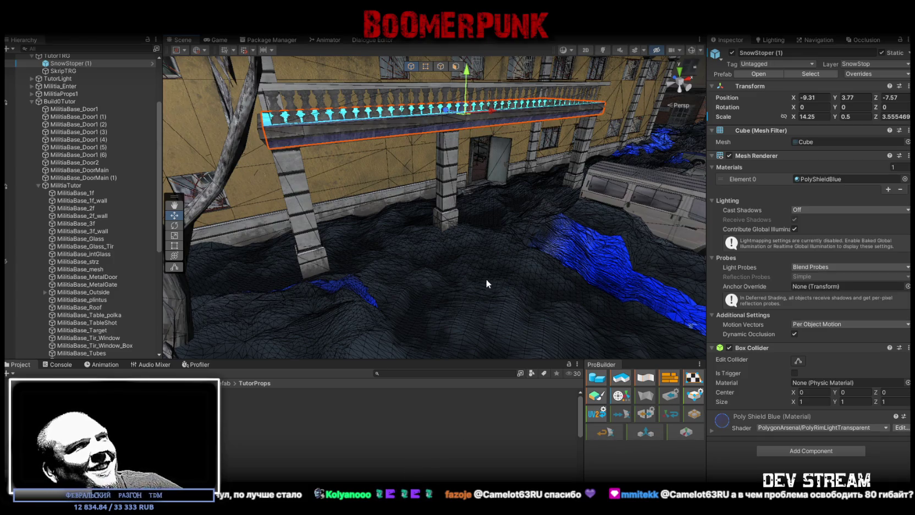
left_click_drag(451, 277, 385, 285)
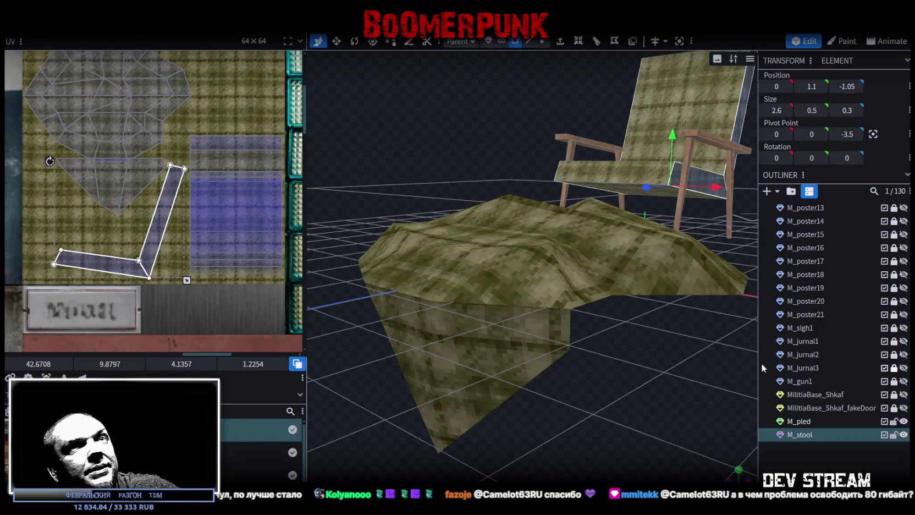
Step: Lock M_stool, then hide the M_pled blanket and the M_stool chair
left_click(894, 434)
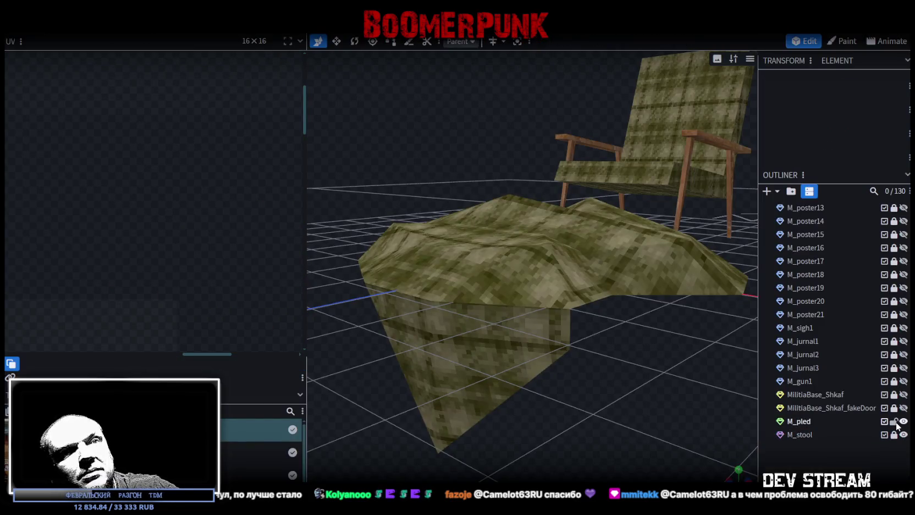
left_click(903, 421)
left_click(903, 434)
Step: Show MilitiaBase_Outside in the MilitiaTutor folder and delete MilitiaBase_Outside_OLD
scroll("up", 3)
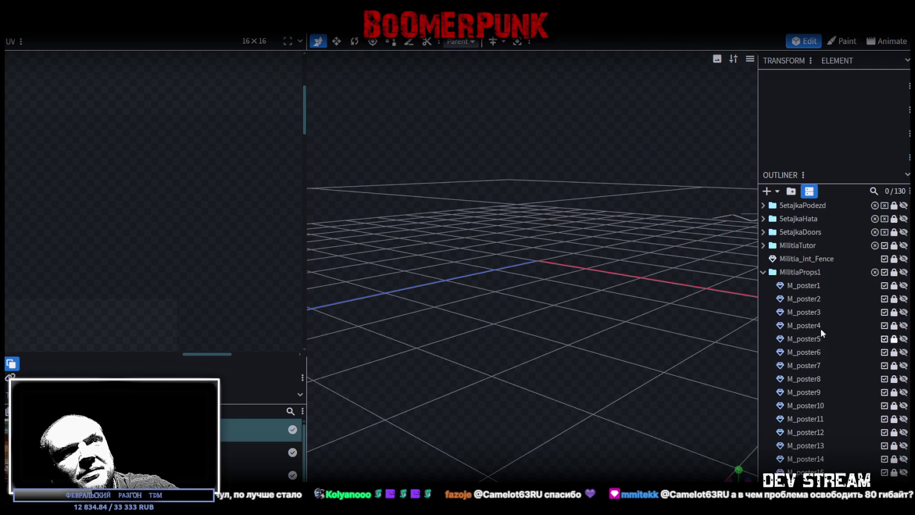
left_click(763, 272)
left_click(763, 245)
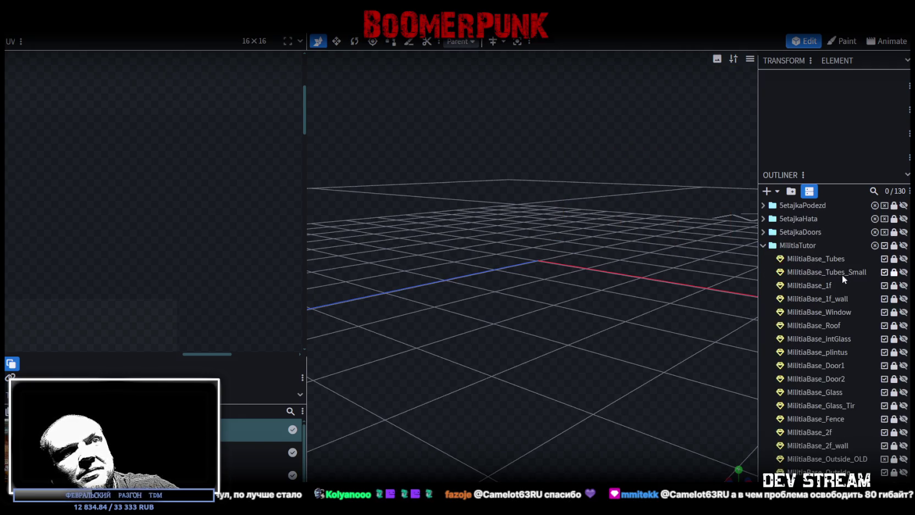
scroll("down", 3)
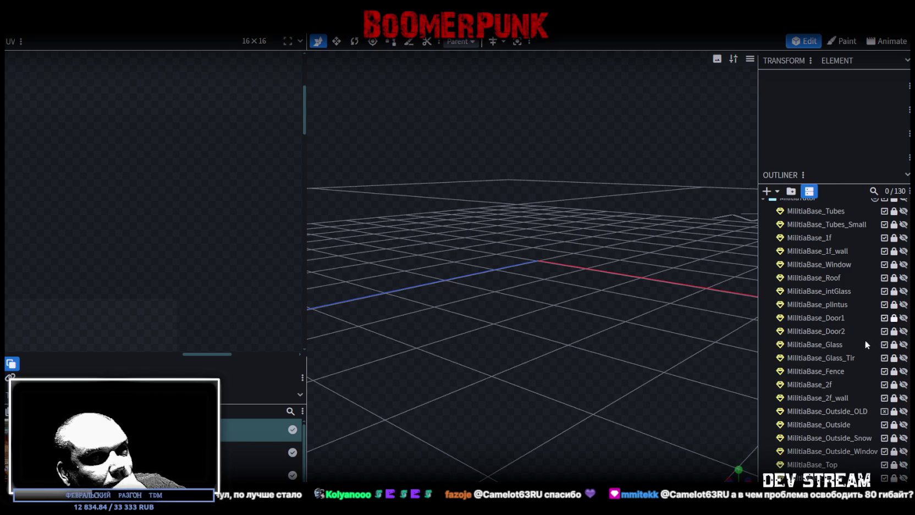
left_click(902, 424)
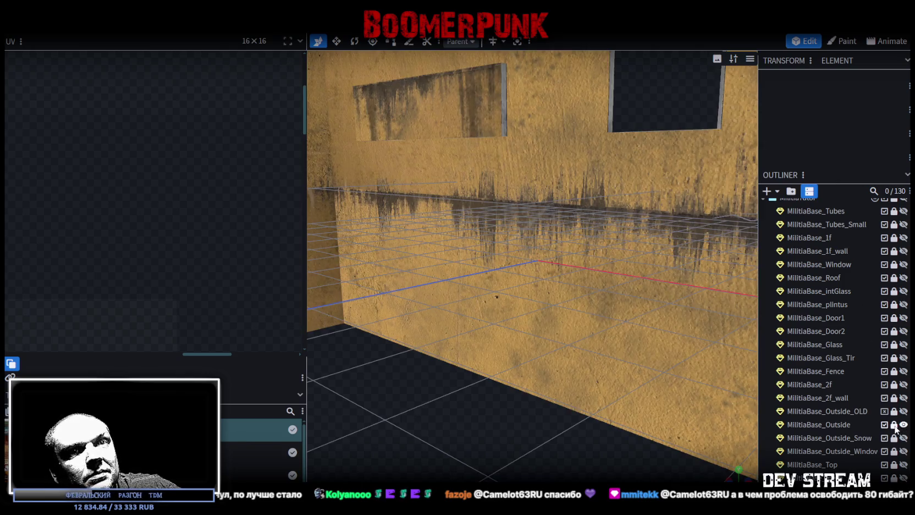
left_click(839, 412)
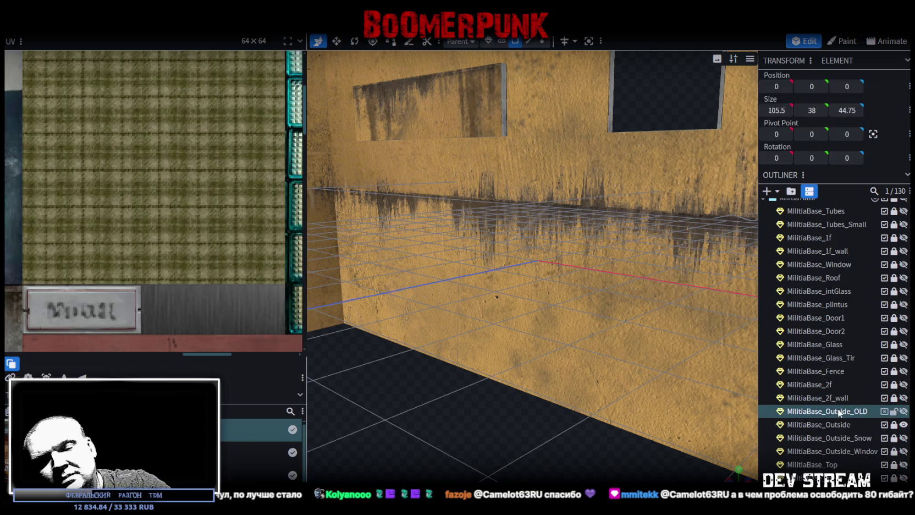
key("Delete")
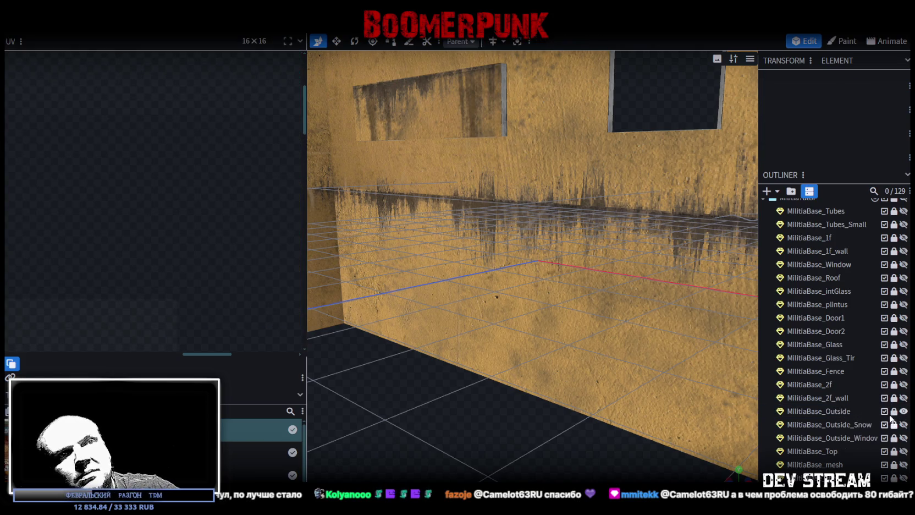
Step: Unlock MilitiaBase_Outside and select it
left_click(894, 411)
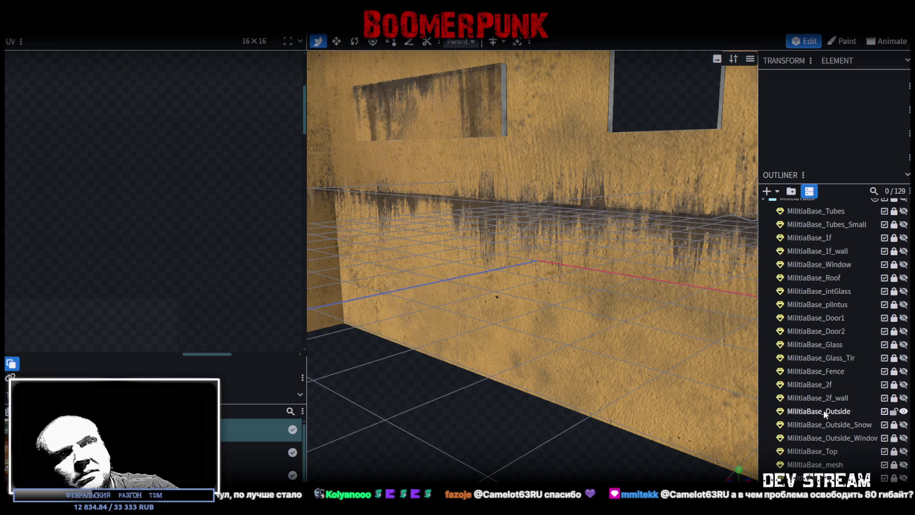
left_click(818, 410)
scroll("down", 3)
scroll("down", 3)
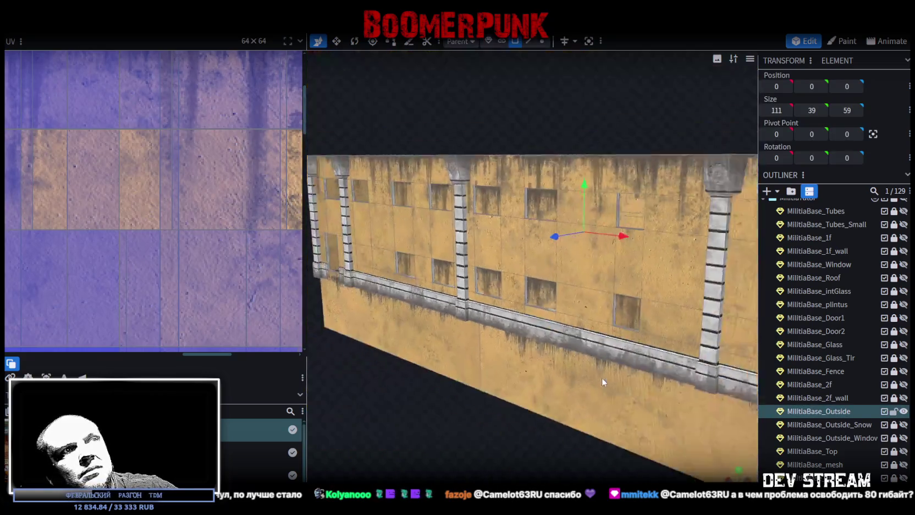
Step: Select the thin window-frame element and pick its vertical corner edge in edge mode
left_click_drag(602, 377, 468, 318)
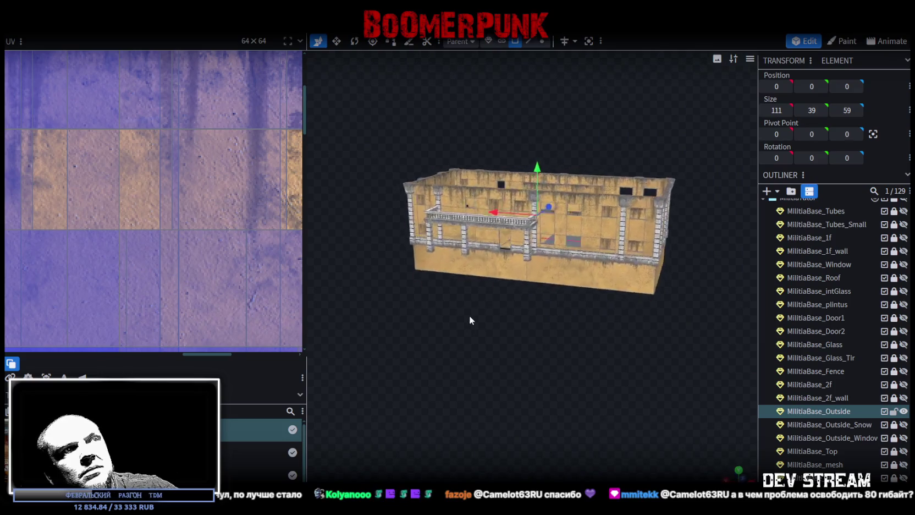
scroll("up", 3)
scroll("up", 3)
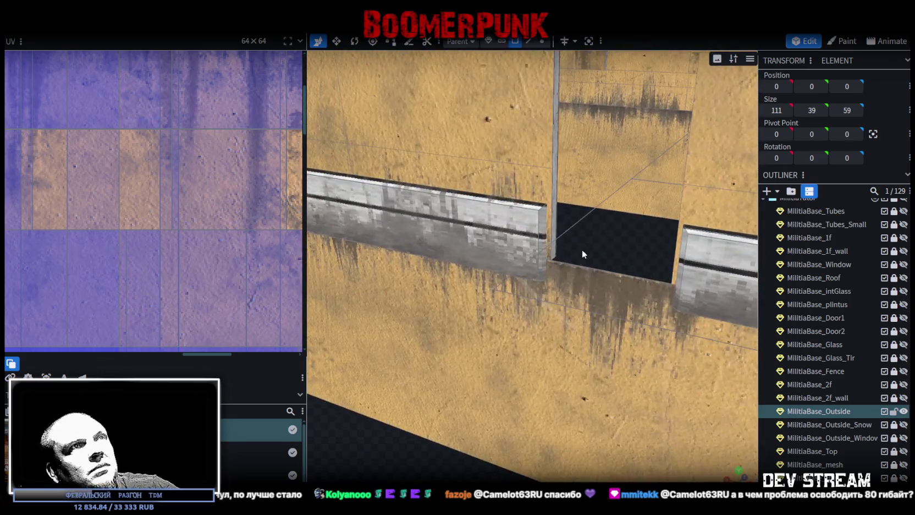
left_click(553, 221)
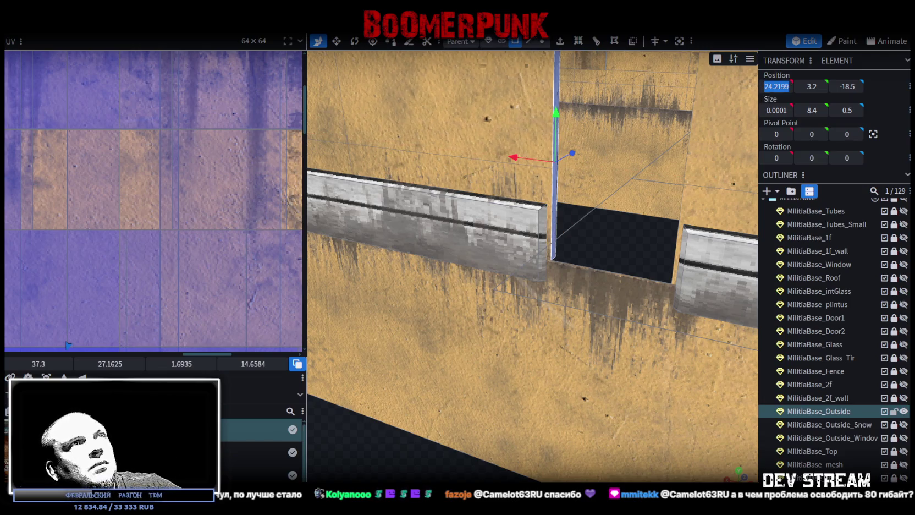
left_click(528, 41)
left_click(549, 250)
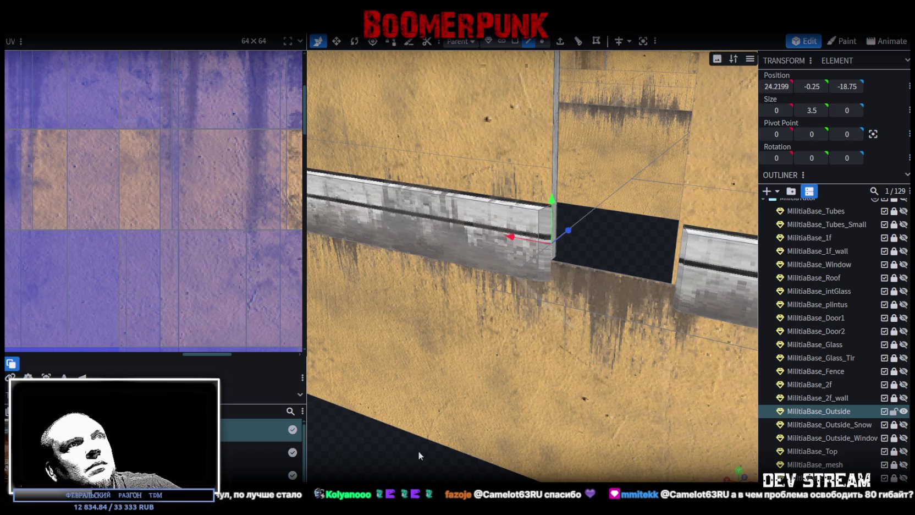
scroll("down", 3)
Step: Set a vertical window edge's X position to 19.02
left_click_drag(588, 415, 529, 404)
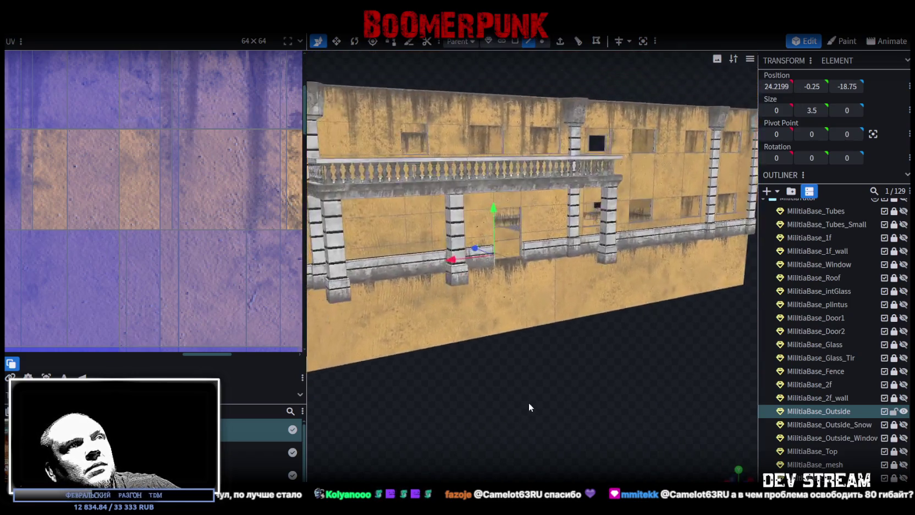
scroll("up", 3)
left_click(489, 216)
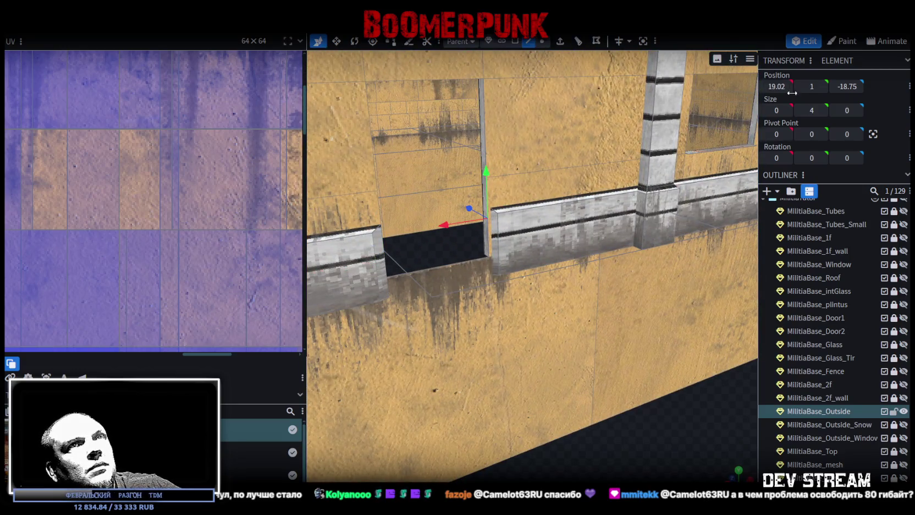
left_click(496, 213)
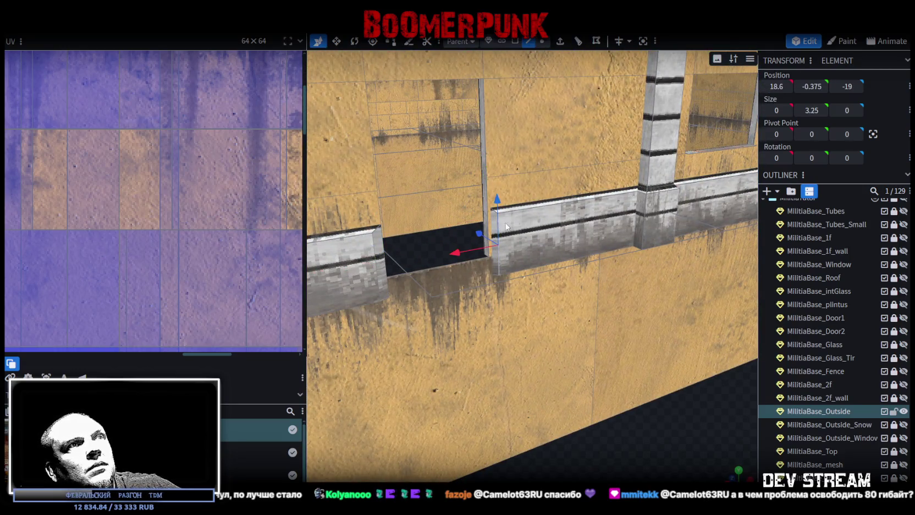
left_click(489, 217)
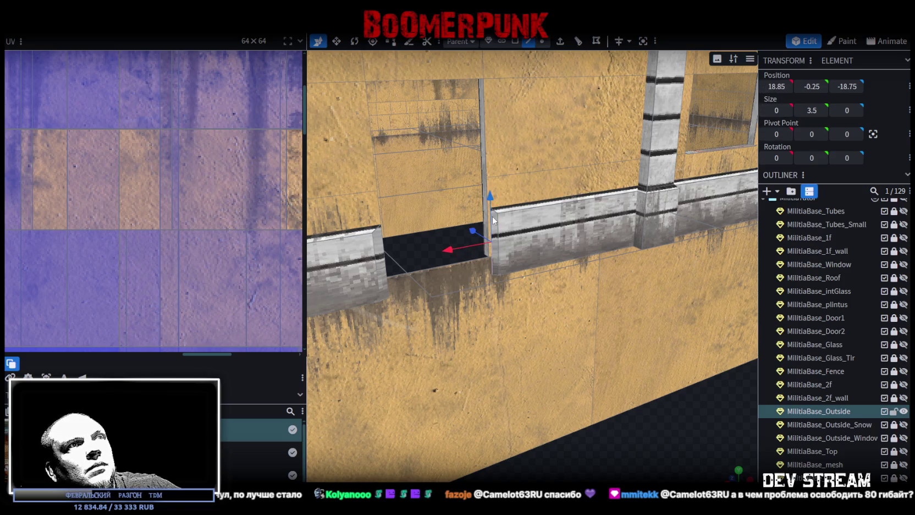
left_click(778, 86)
type("19.02")
key("Return")
Step: Give a door-frame edge Y position 1 and height 4
left_click_drag(597, 443, 538, 424)
scroll("up", 3)
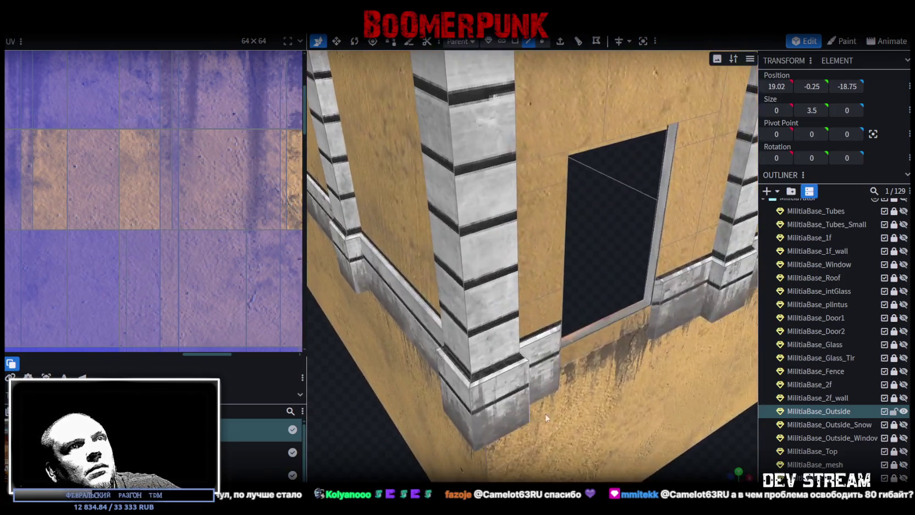
left_click(664, 229)
left_click(776, 86)
key("Tab")
type("1")
left_click(811, 109)
type("4")
Step: Nudge the doorway's vertical edge from X -37.5 to -37.48
left_click_drag(663, 450, 614, 375)
left_click_drag(646, 178, 529, 204)
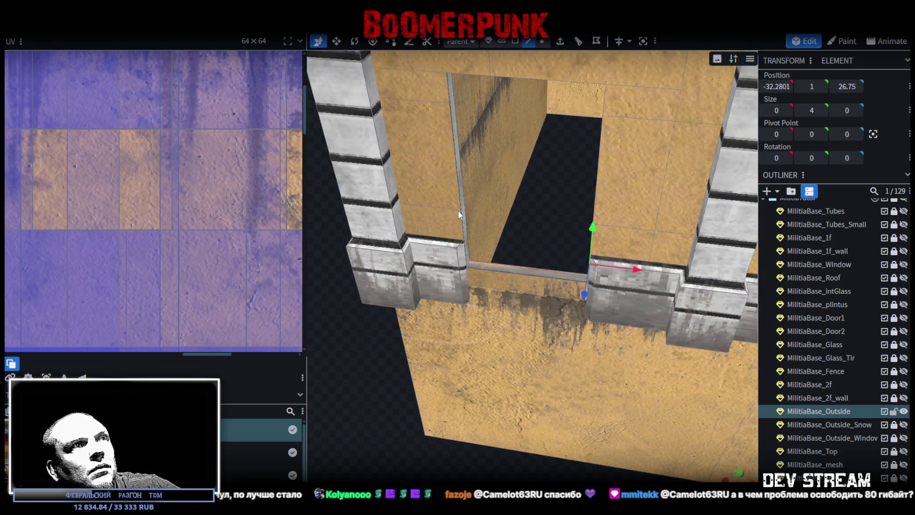
left_click(462, 213)
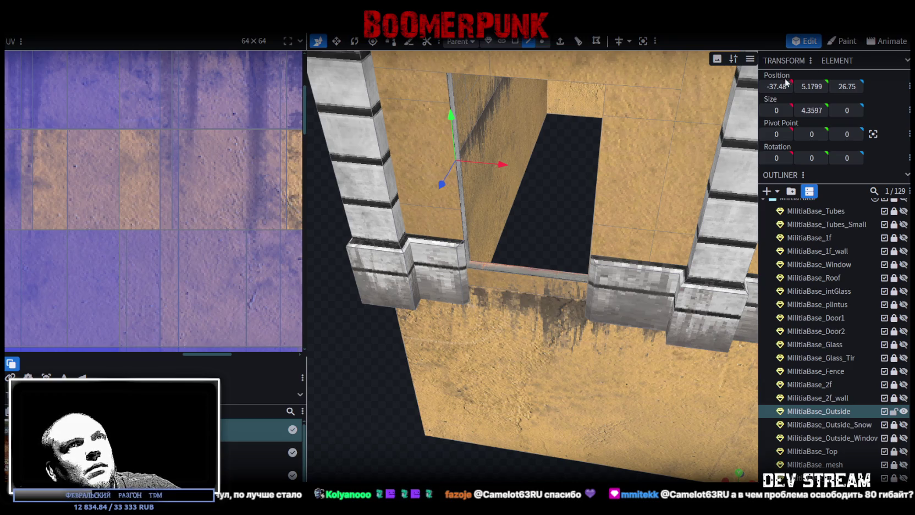
left_click(463, 277)
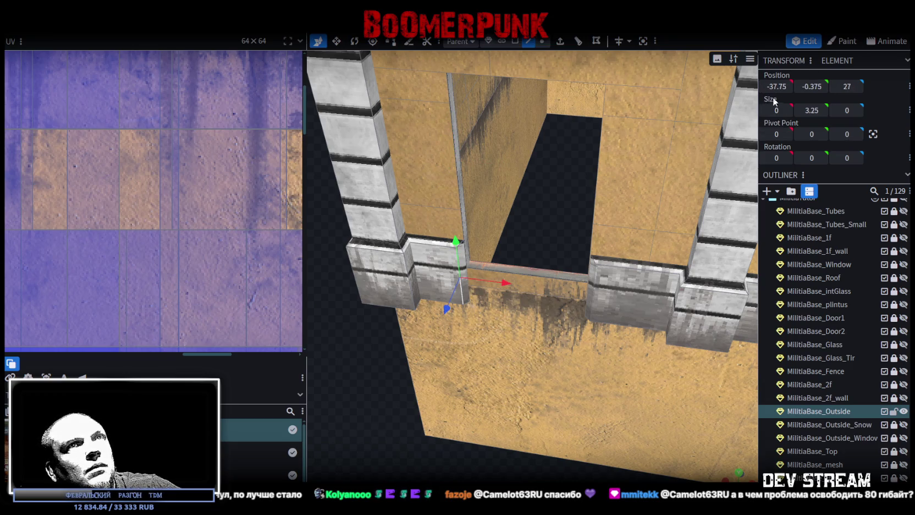
left_click_drag(548, 224, 525, 223)
scroll("up", 3)
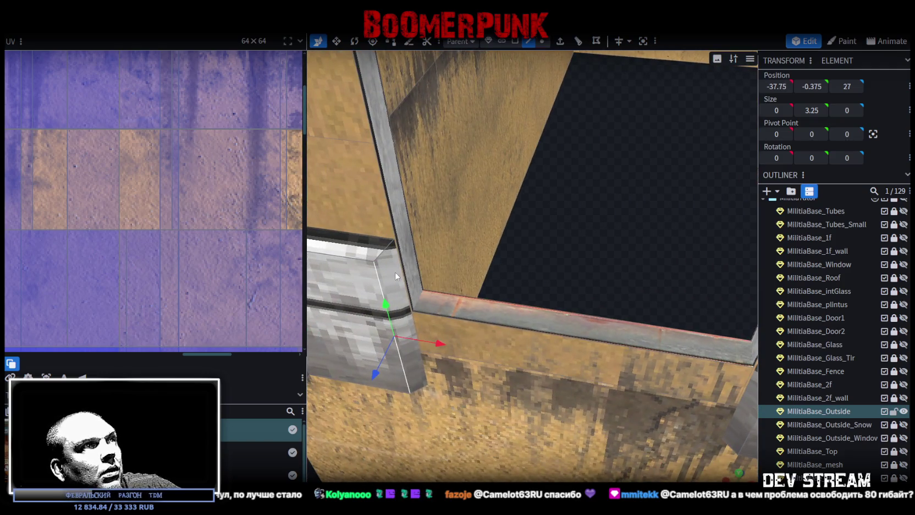
left_click(422, 368)
left_click_drag(765, 86, 767, 86)
scroll("down", 3)
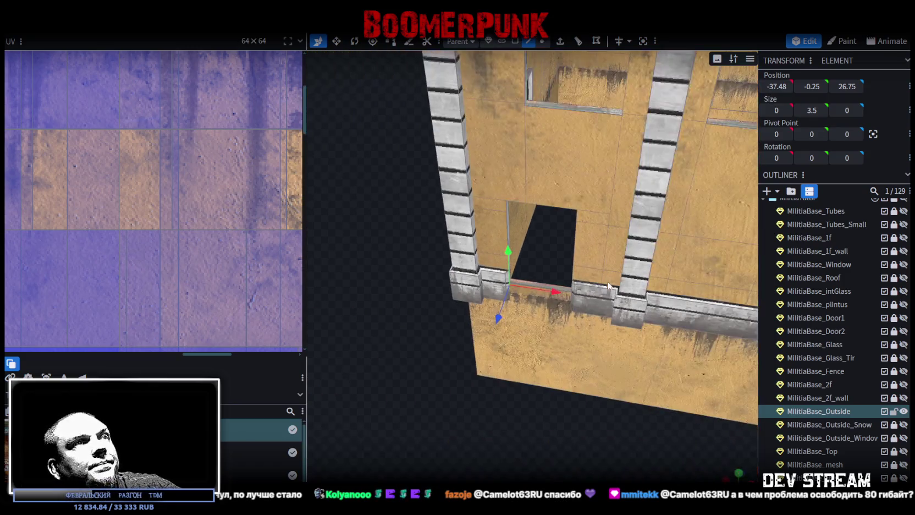
scroll("down", 3)
left_click_drag(612, 458, 545, 364)
left_click_drag(555, 416, 579, 428)
Step: Select the balcony top faces and copy-paste them as a new plane
left_click(514, 44)
left_click(497, 220)
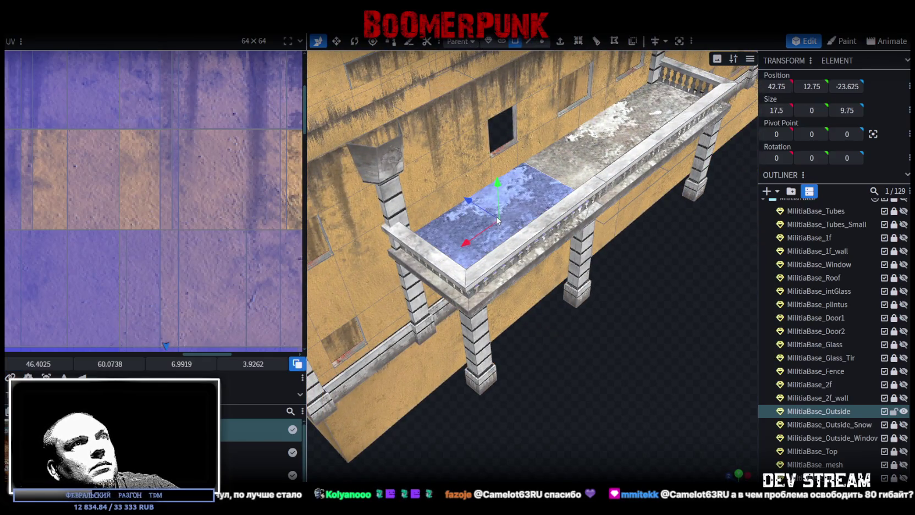
left_click_drag(671, 302, 604, 143)
left_click(605, 143)
left_click_drag(690, 332, 553, 253)
right_click(550, 162)
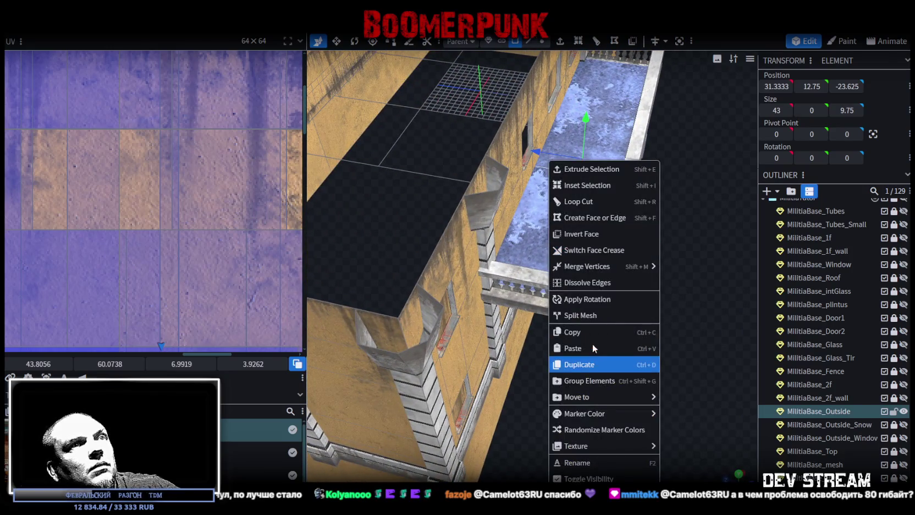
left_click(585, 332)
right_click(558, 162)
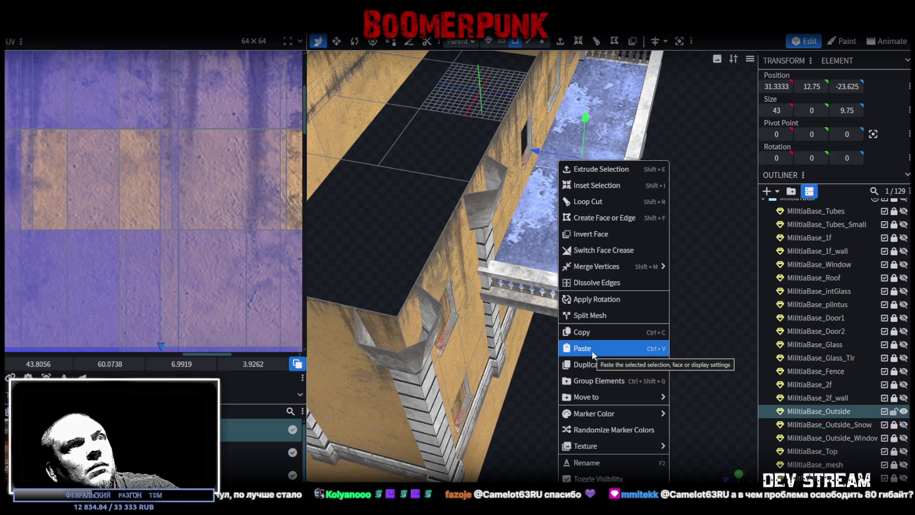
left_click(591, 350)
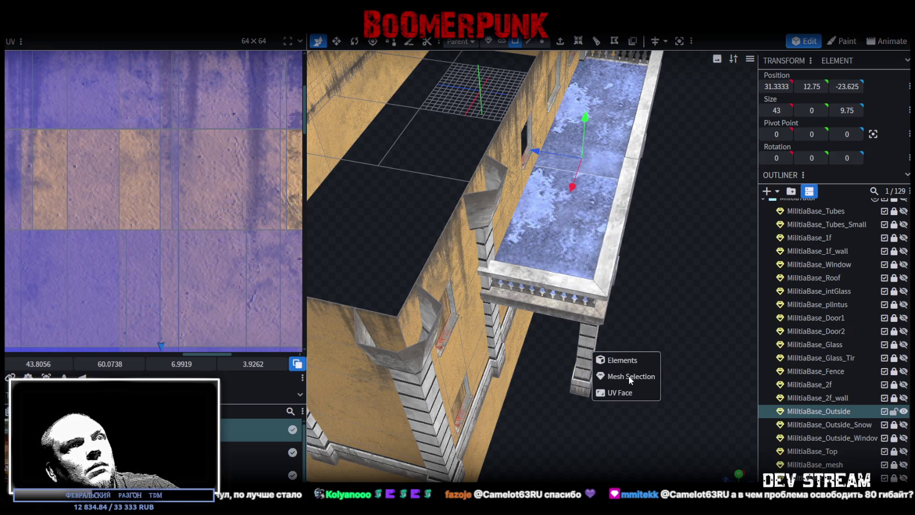
Step: Lower the pasted plane beneath the balcony to Y -1
left_click_drag(693, 362, 609, 122)
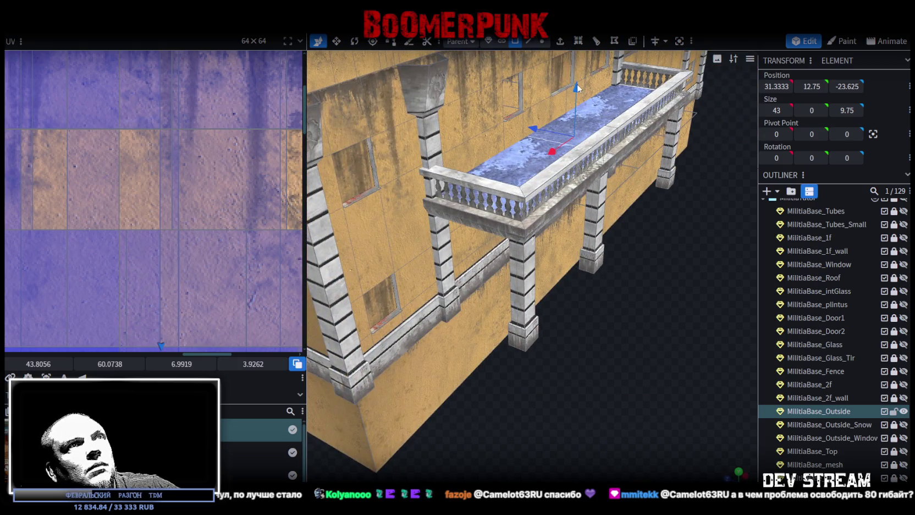
left_click_drag(577, 84, 590, 204)
left_click_drag(667, 298, 541, 271)
scroll("up", 3)
left_click_drag(470, 311, 568, 255)
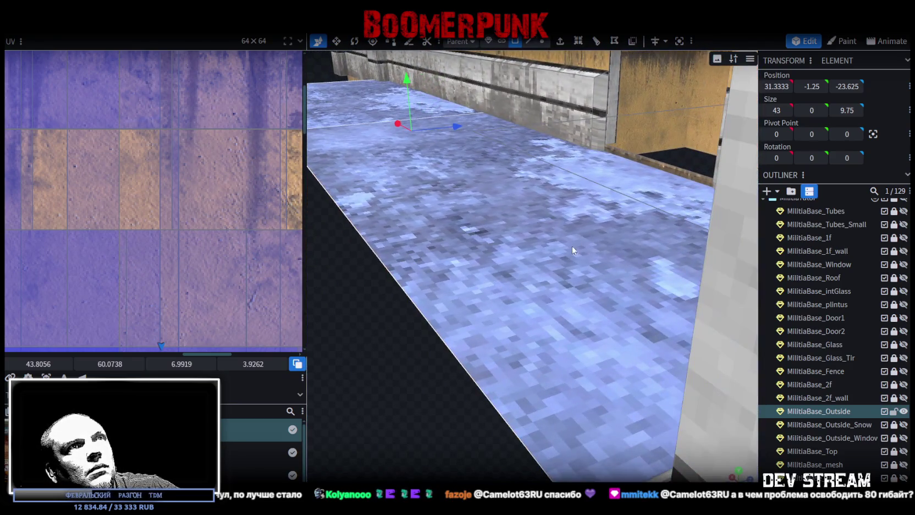
left_click_drag(407, 87, 418, 81)
left_click_drag(384, 264, 515, 340)
Step: Leave face mode and select the long floor part under the balcony
left_click(425, 293)
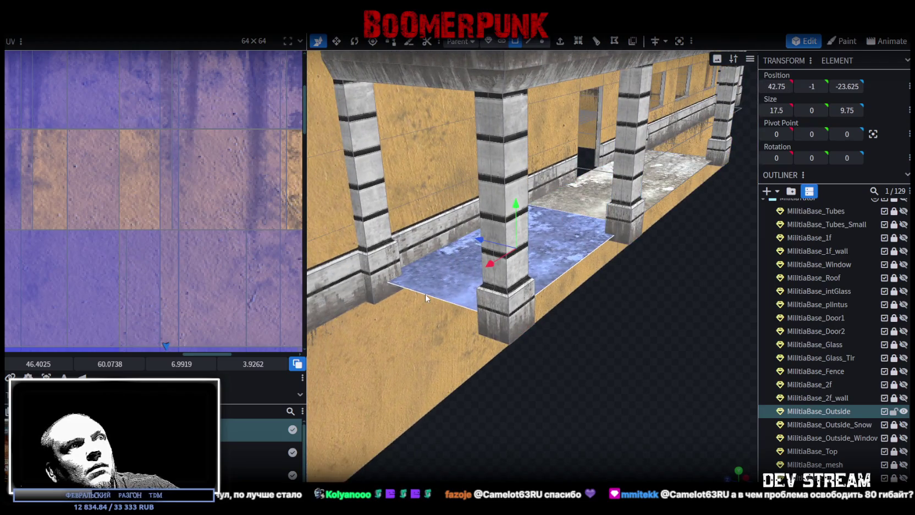
left_click(529, 41)
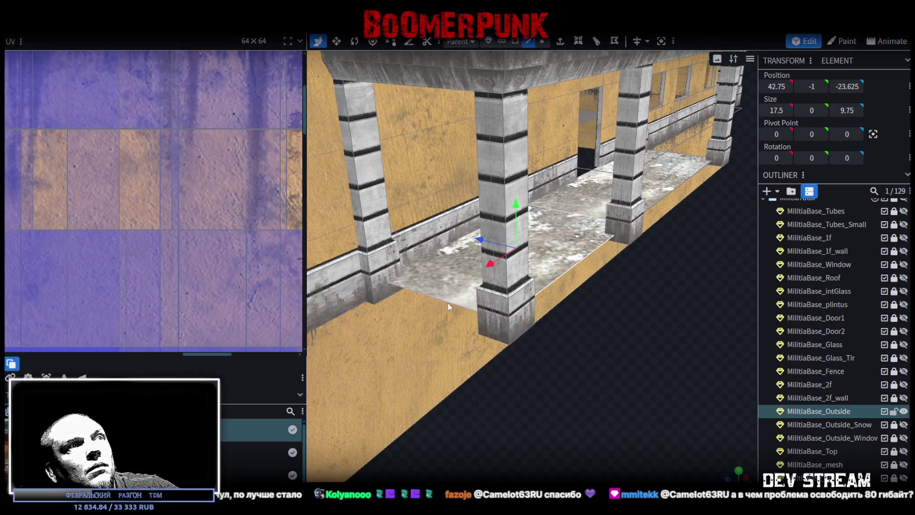
left_click(491, 275)
left_click_drag(491, 275, 470, 402)
left_click(629, 281)
Step: Extrude the under-balcony floor face downward (Y-) to a depth of 4
left_click(526, 257)
left_click_drag(481, 341, 577, 308)
left_click(559, 41)
left_click_drag(560, 247, 588, 443)
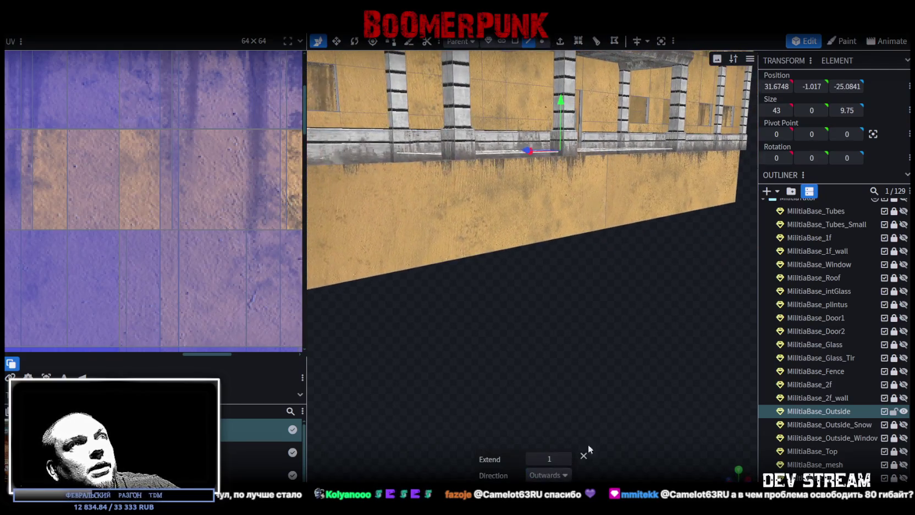
left_click(565, 475)
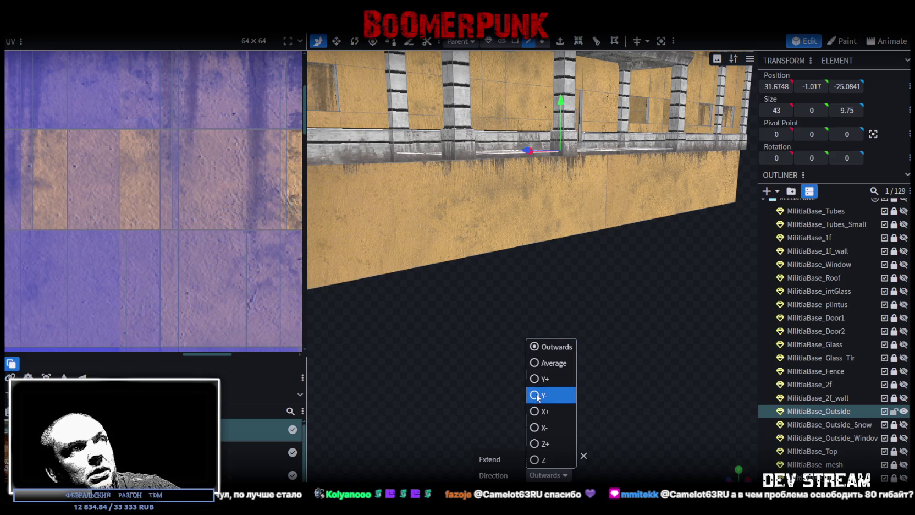
left_click(537, 394)
left_click_drag(574, 373, 565, 468)
left_click(561, 459)
left_click(561, 458)
left_click(561, 459)
left_click_drag(591, 392, 604, 400)
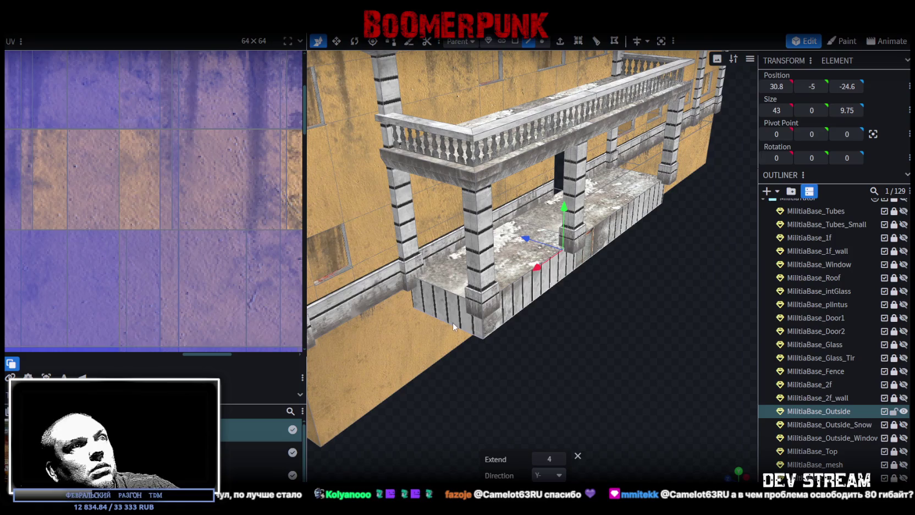
Step: Extrude the porch's end face into a slope and extend the front ramp outward by 6
left_click(452, 326)
left_click_drag(451, 325, 483, 377)
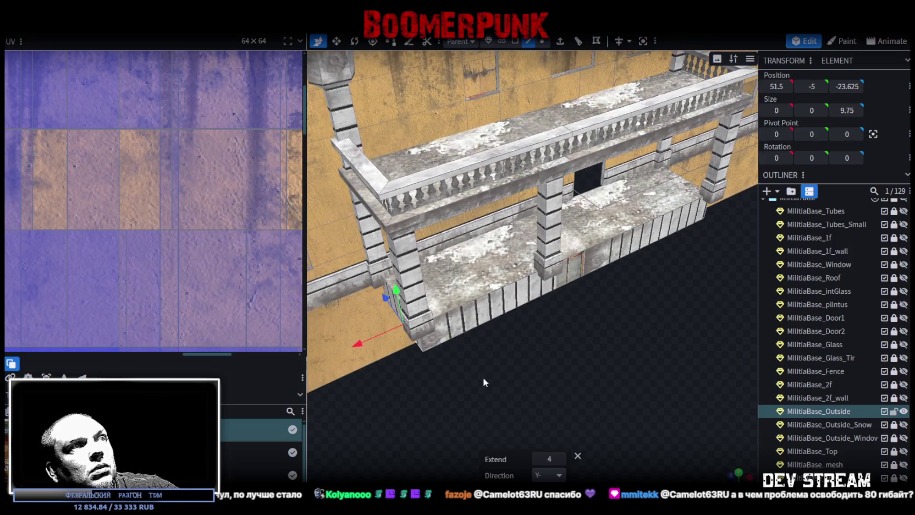
left_click_drag(548, 360, 578, 357)
left_click_drag(542, 287, 505, 327)
left_click(579, 303)
left_click(505, 314)
left_click(361, 203)
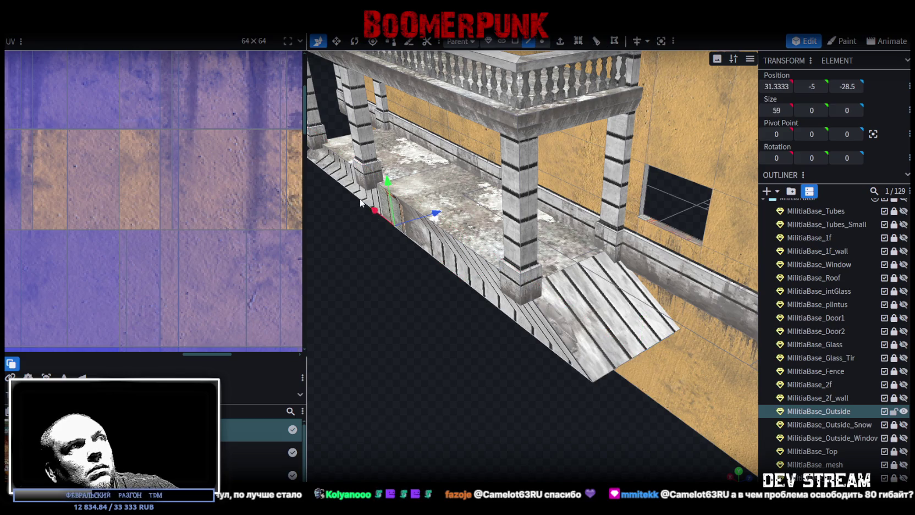
left_click_drag(432, 213, 519, 380)
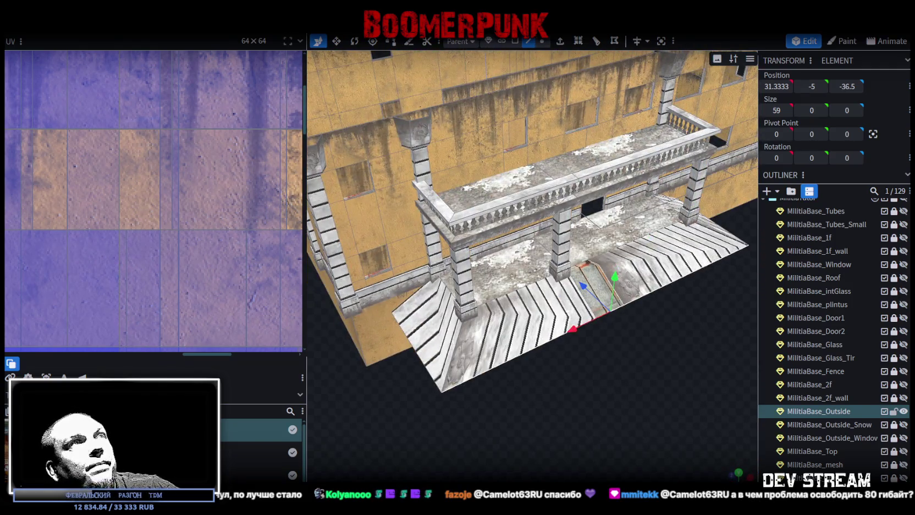
left_click(515, 41)
Step: Select the porch floor, back floor and left, middle and right ramp faces
left_click(424, 341)
left_click(506, 275)
left_click(517, 341)
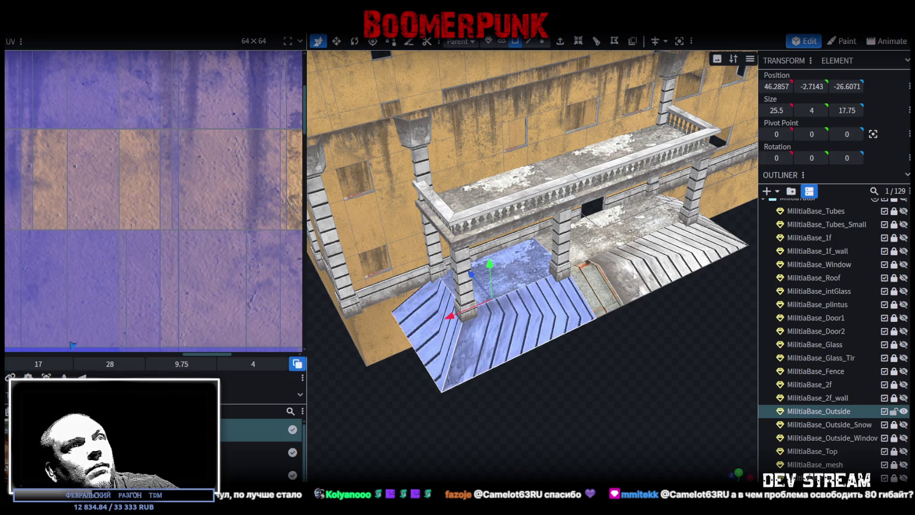
left_click(624, 275)
left_click(622, 224)
left_click_drag(621, 225, 627, 352)
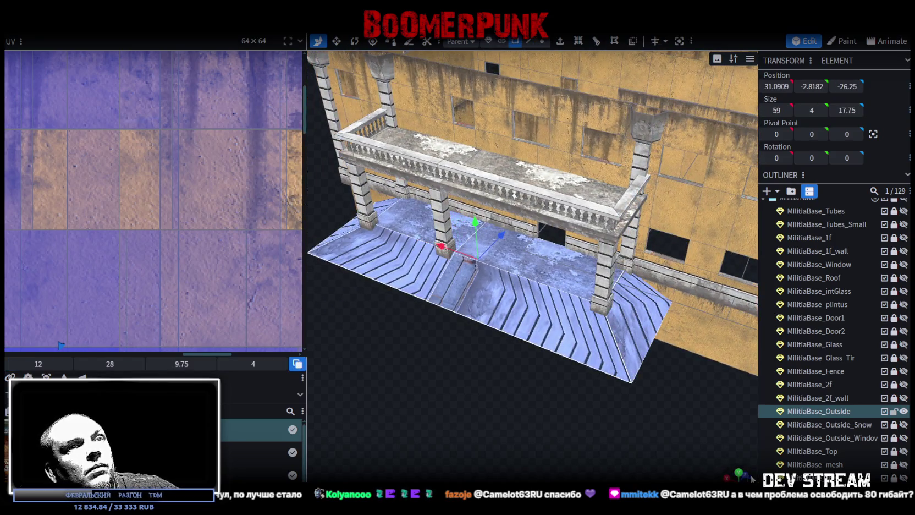
left_click(739, 474)
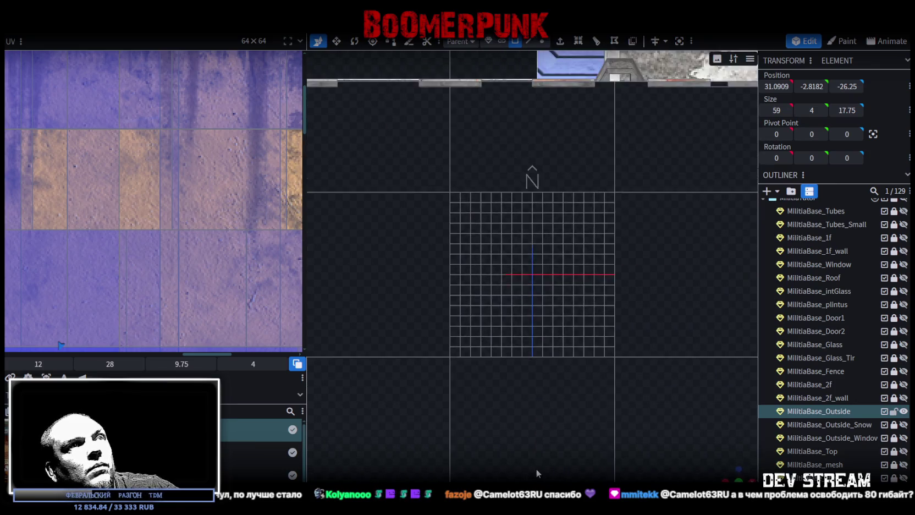
left_click_drag(595, 360, 481, 422)
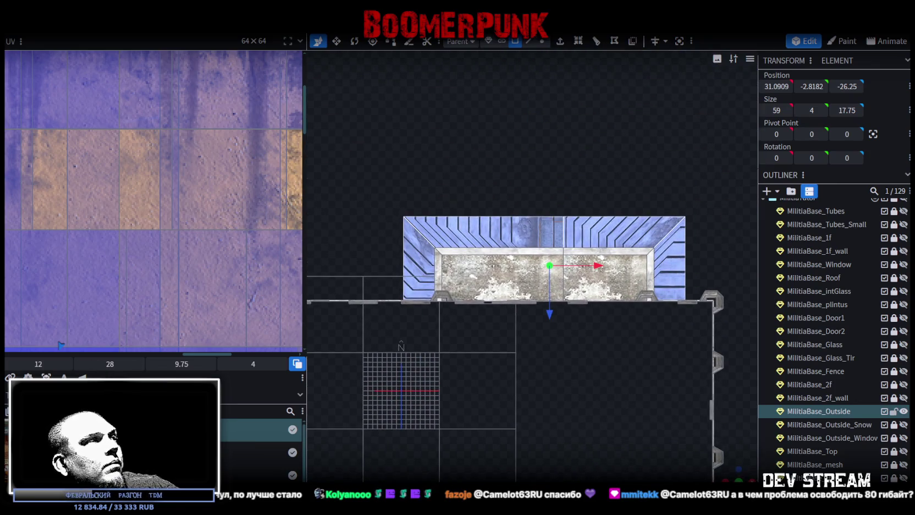
Step: Drag the porch faces' UVs to a new concrete area of the texture atlas
left_click(158, 240)
scroll("down", 3)
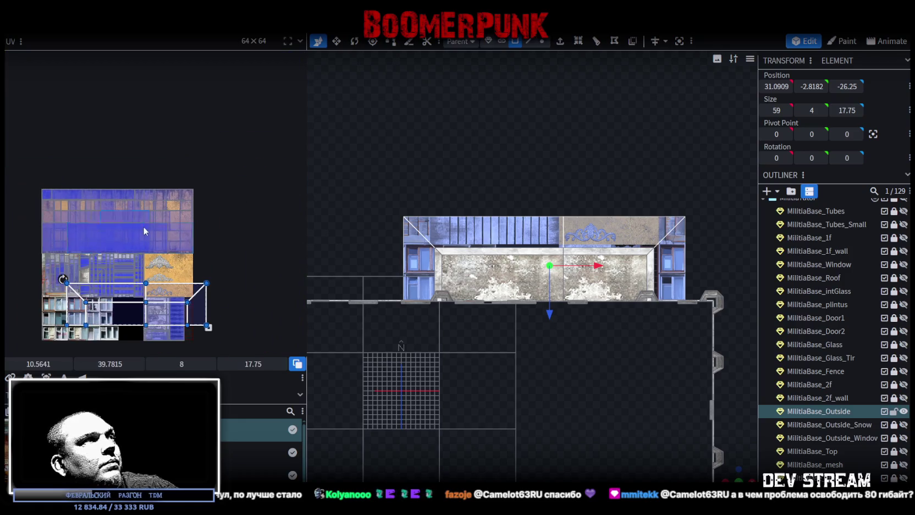
scroll("up", 3)
left_click_drag(121, 250, 79, 263)
scroll("up", 3)
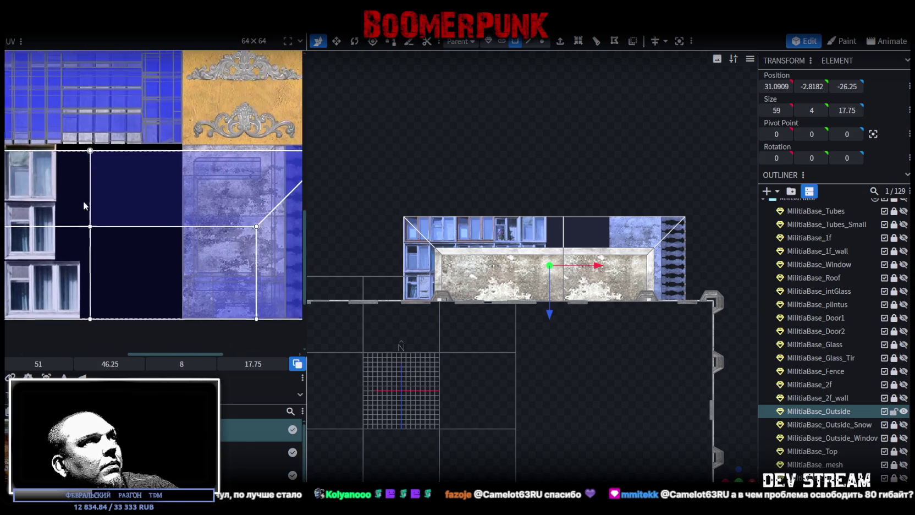
scroll("down", 3)
scroll("up", 3)
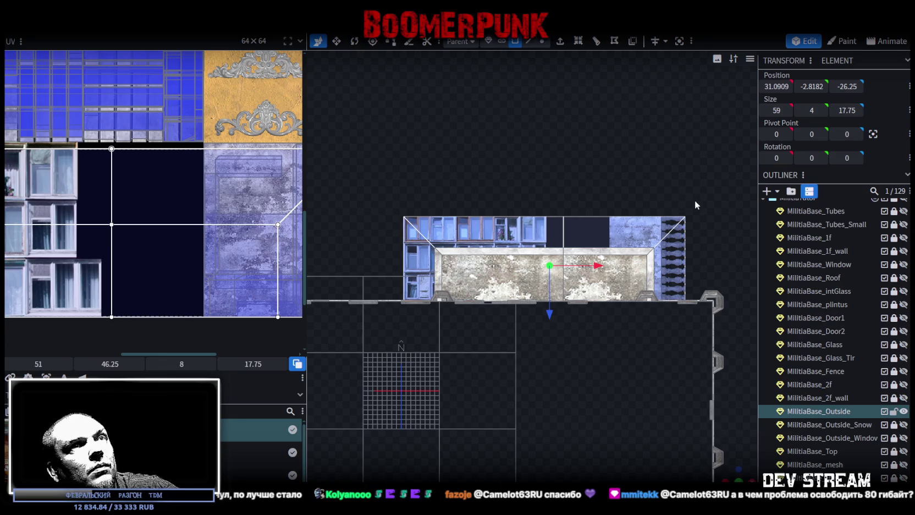
left_click(708, 415)
left_click_drag(732, 477, 572, 346)
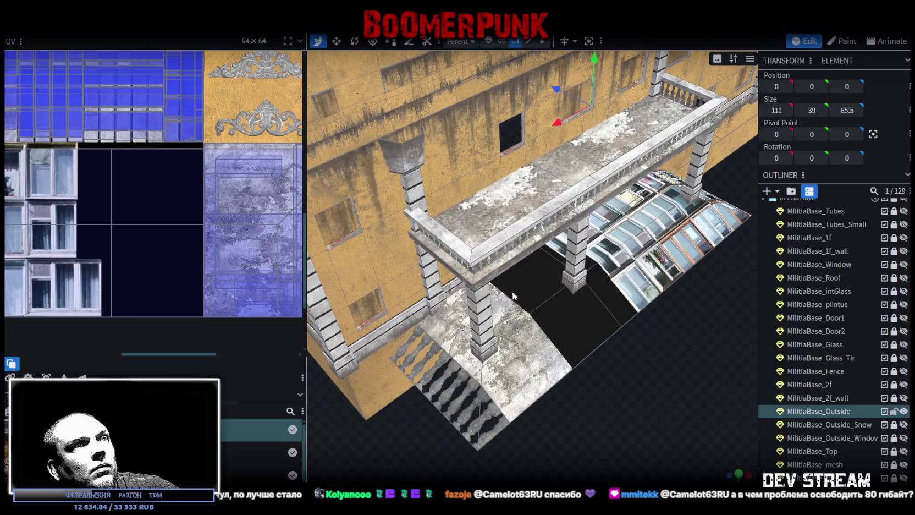
Step: Move the UV of the floor slab under the balcony onto the window region of the texture sheet
left_click(456, 371)
scroll("down", 3)
left_click_drag(184, 239, 254, 248)
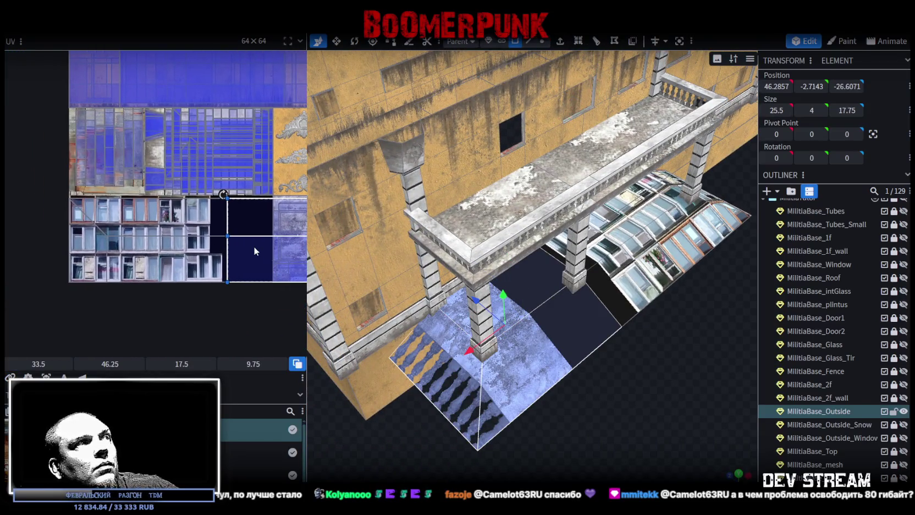
left_click_drag(253, 252, 170, 259)
Step: Shrink the glass canopy slab's UV and place it on the window-row strip
left_click(639, 216)
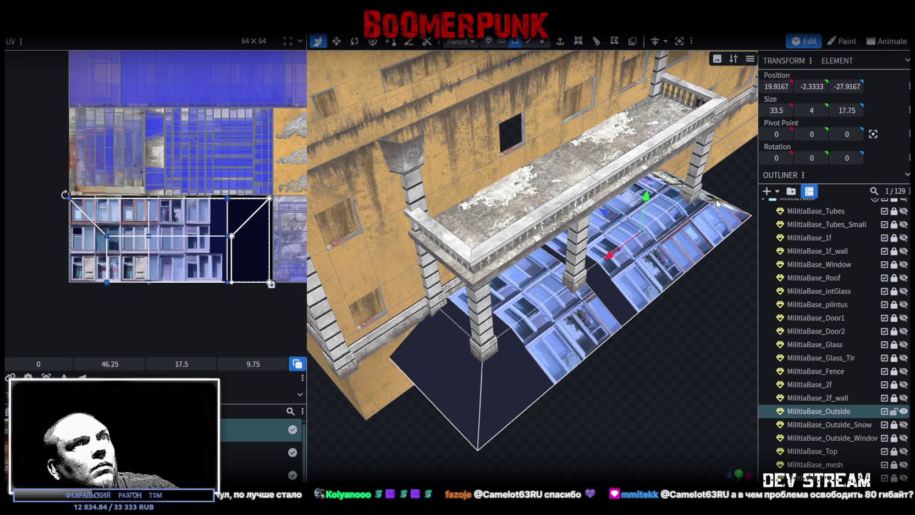
left_click_drag(270, 283, 175, 261)
left_click_drag(127, 228, 136, 245)
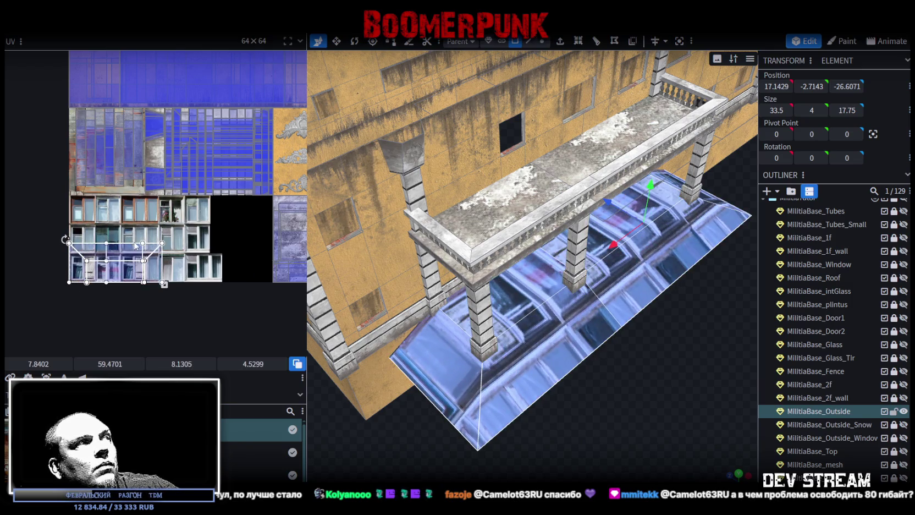
scroll("up", 3)
Step: Mirror the UV of the slab behind the balcony, and move the front glass slab's UV over the windows
left_click(506, 299)
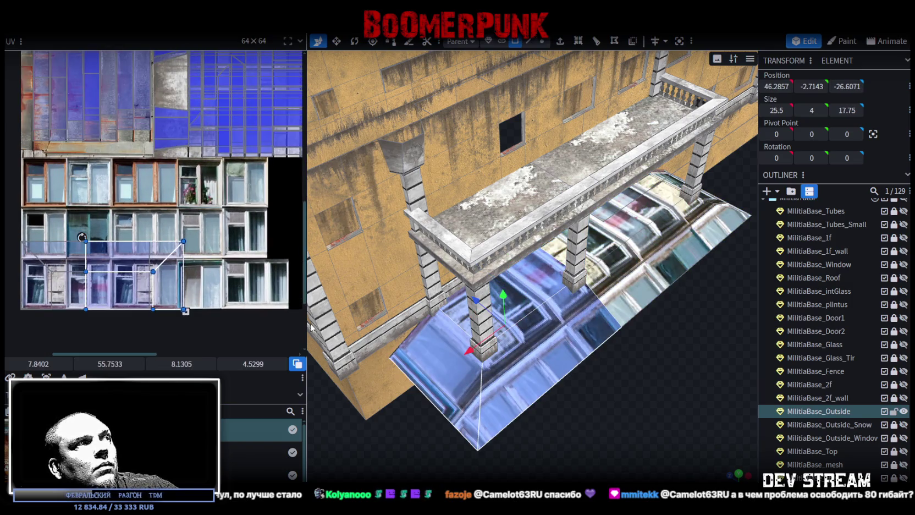
left_click(645, 229)
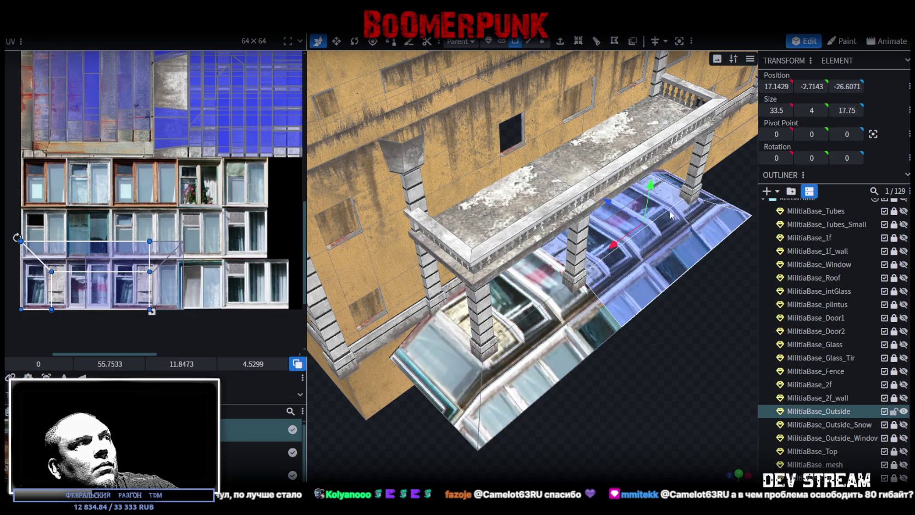
key("m")
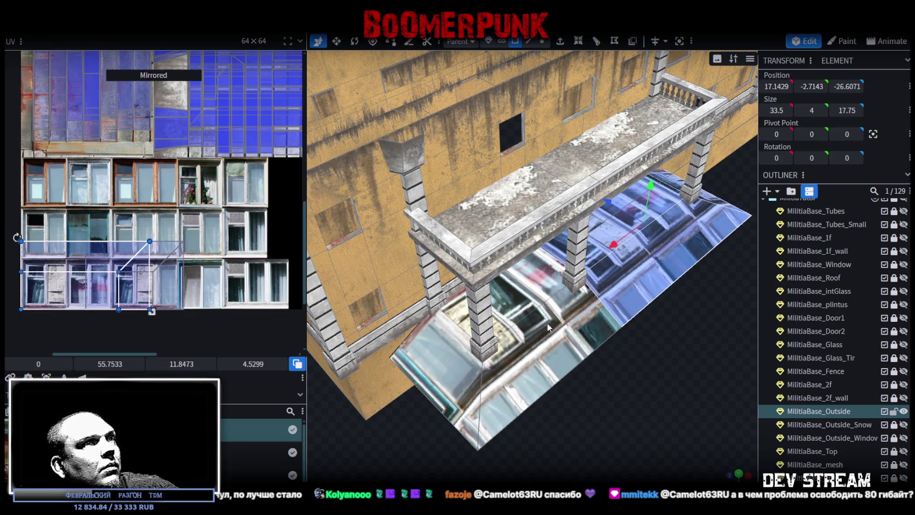
left_click(521, 301)
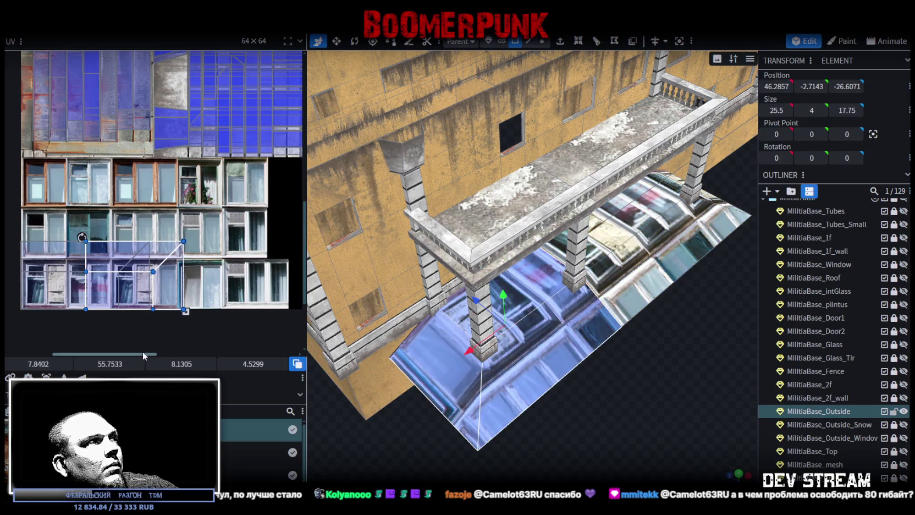
left_click_drag(106, 291, 9, 313)
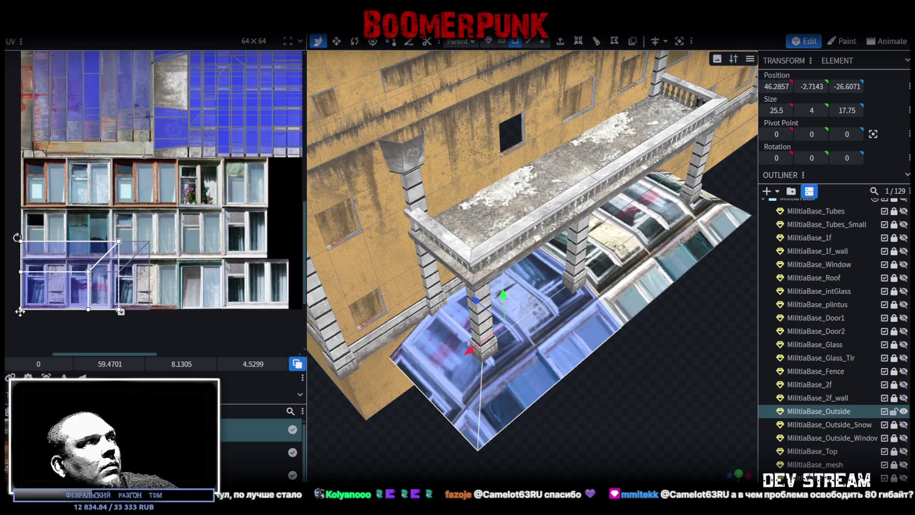
left_click_drag(70, 268, 93, 286)
Step: Select the back glass slab, then the glass floor element, and bring up its UV mapping options
left_click(37, 294)
scroll("down", 3)
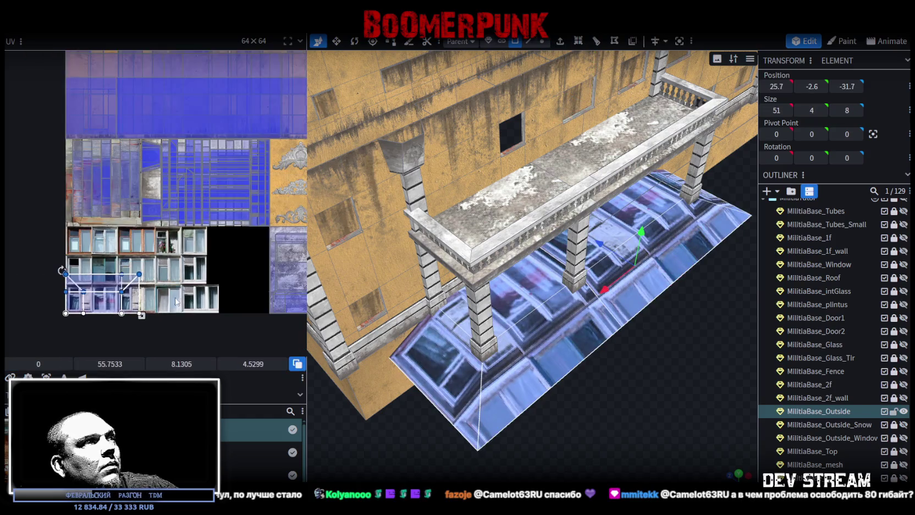
left_click(127, 264)
right_click(127, 264)
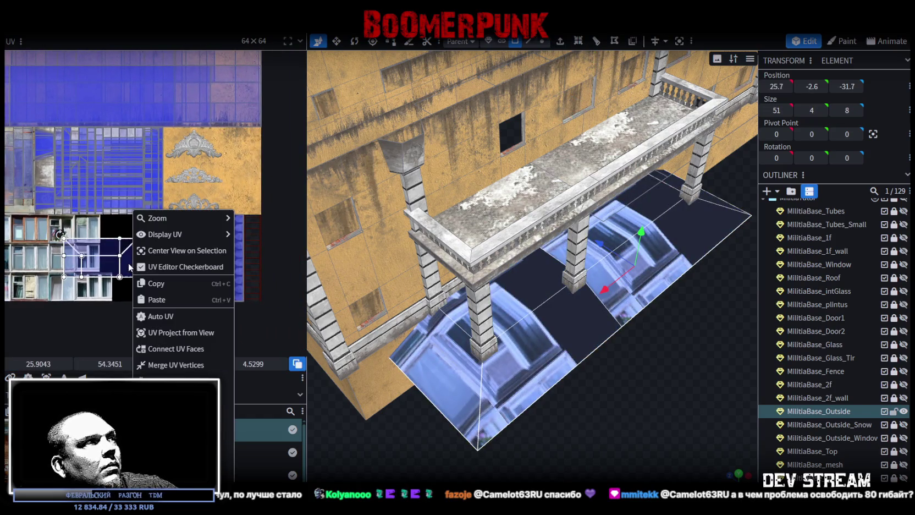
Step: Move the glass floor element's UV onto the rough blue concrete area, snapped to its edge
left_click(131, 245)
right_click(131, 244)
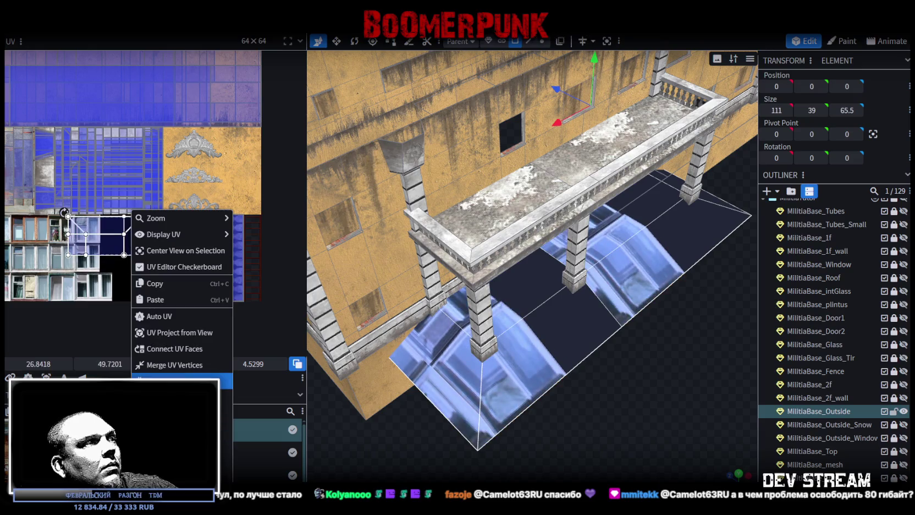
left_click_drag(96, 235, 181, 237)
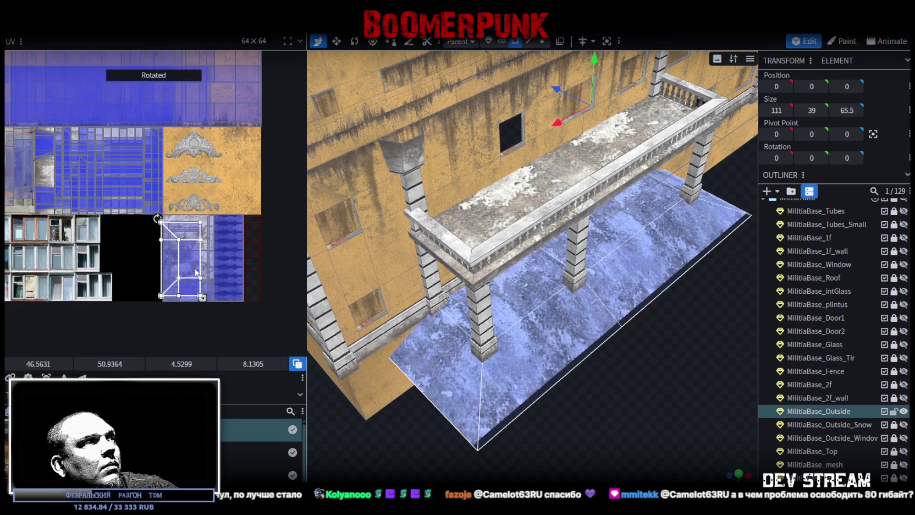
scroll("up", 3)
scroll("up", 3)
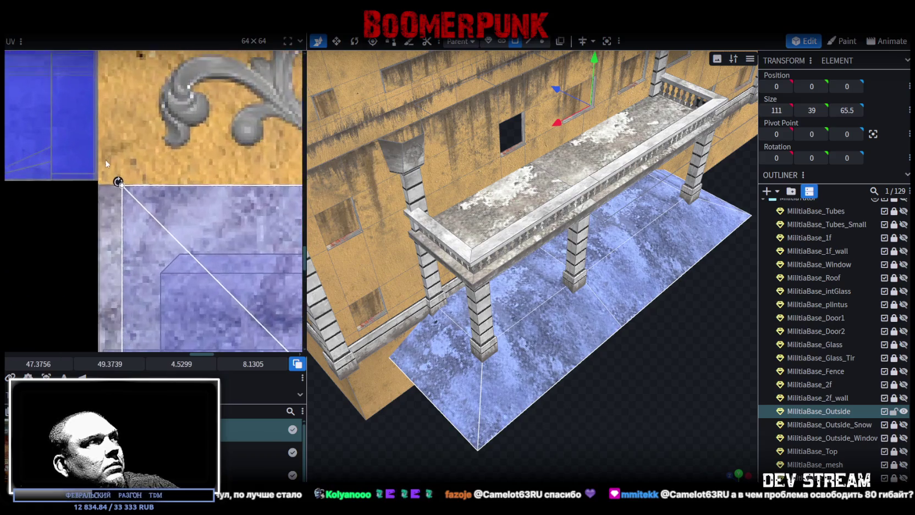
left_click_drag(130, 224, 118, 219)
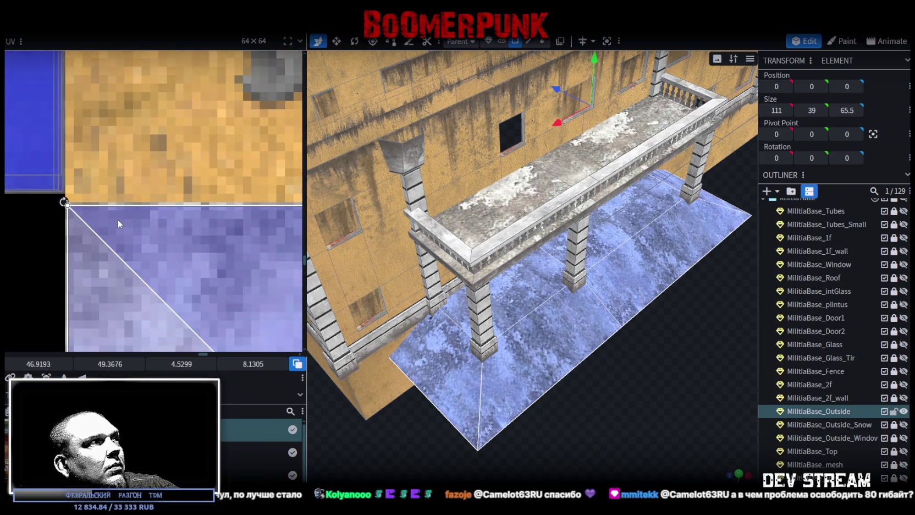
Step: Enlarge, then trim, the floor's UV region to about 5.3 by 9.5
scroll("down", 3)
scroll("down", 3)
scroll("up", 3)
left_click_drag(173, 218, 192, 266)
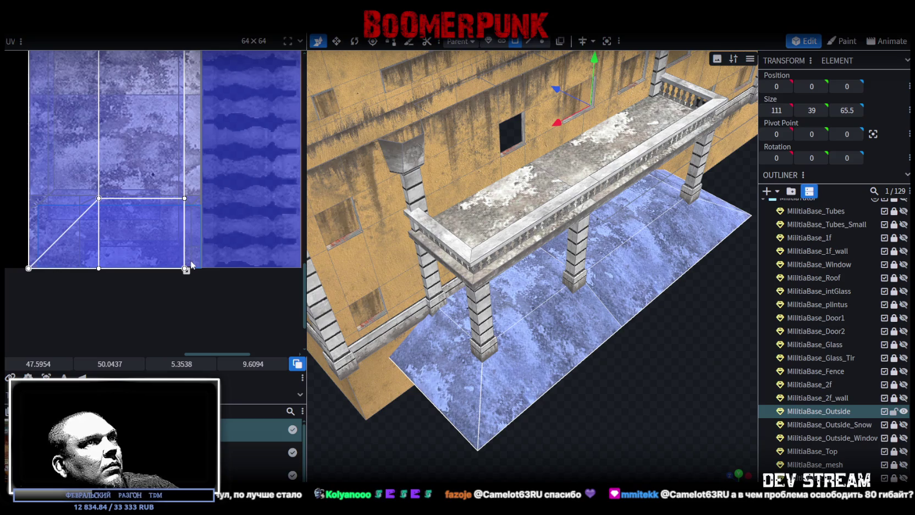
scroll("up", 3)
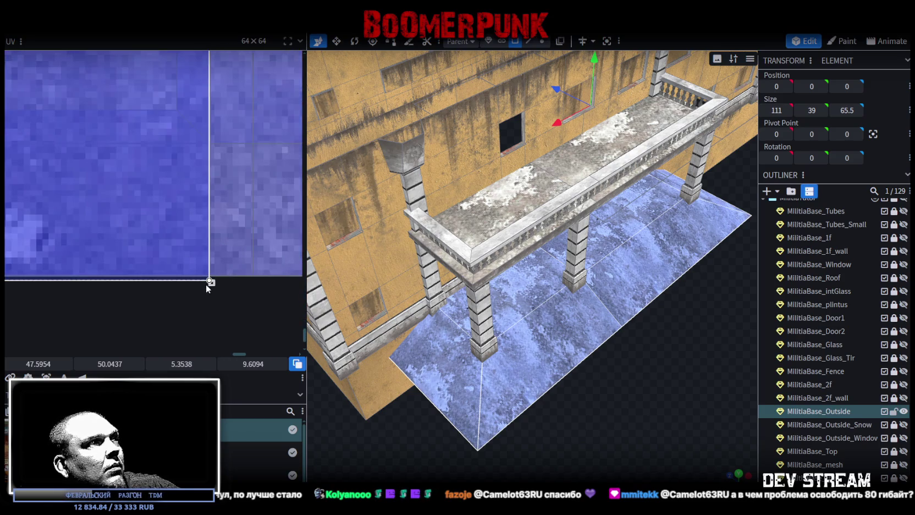
left_click_drag(210, 280, 204, 270)
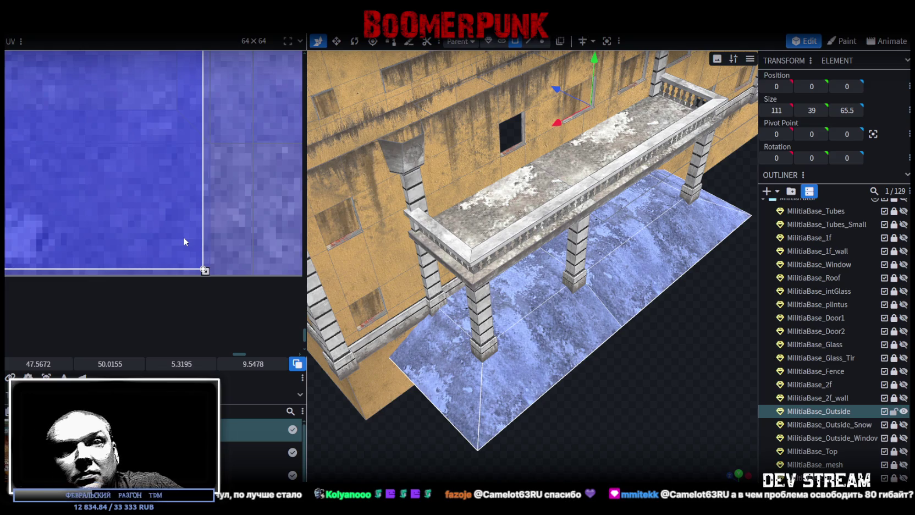
scroll("down", 3)
left_click_drag(550, 351, 526, 316)
scroll("up", 3)
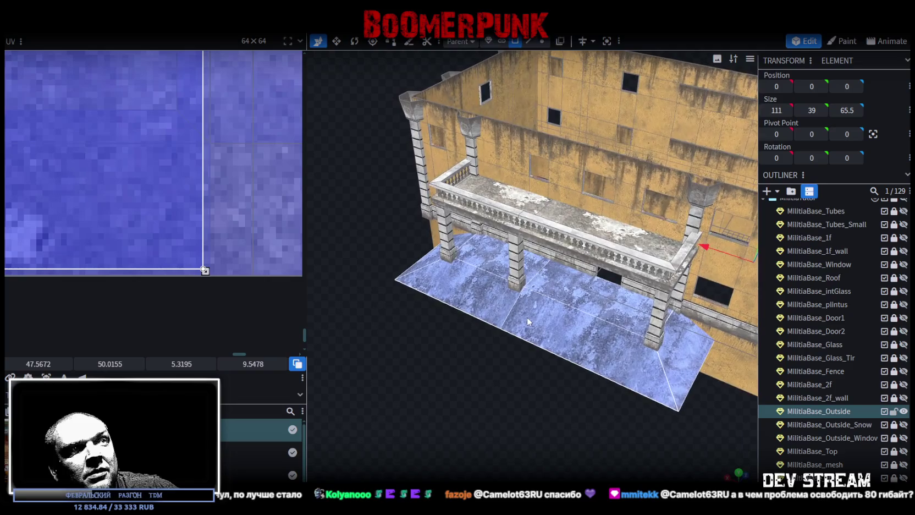
Step: Inspect the porch pillars and save the model as Build0Tutor.bbmodel
scroll("up", 3)
left_click_drag(494, 322, 639, 299)
scroll("up", 3)
scroll("down", 3)
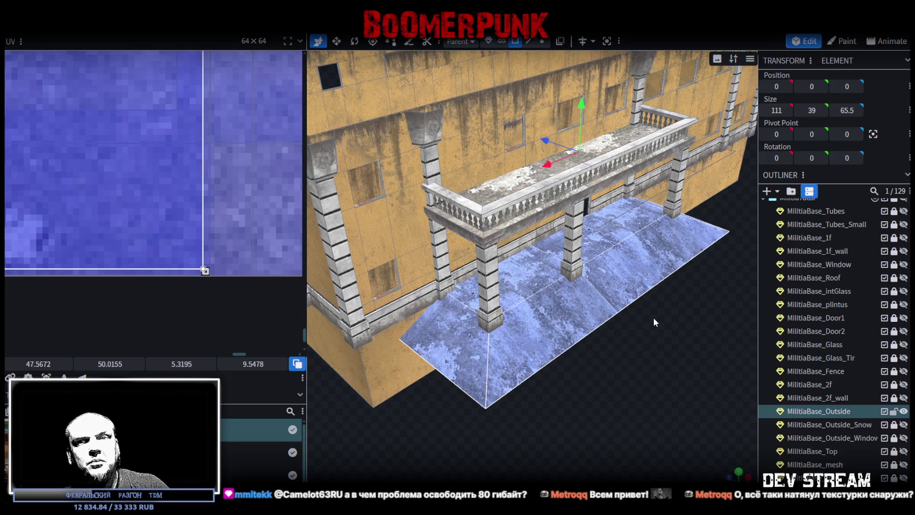
left_click_drag(655, 323, 545, 288)
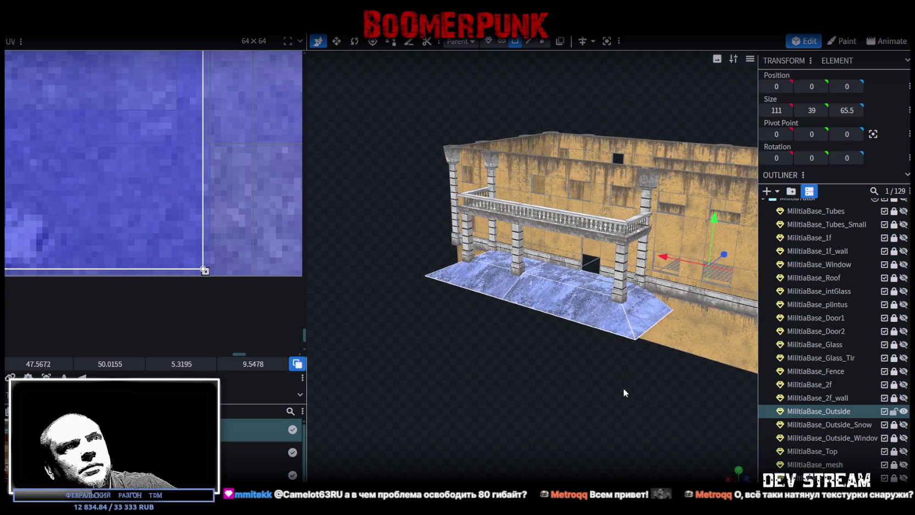
left_click_drag(614, 354, 639, 363)
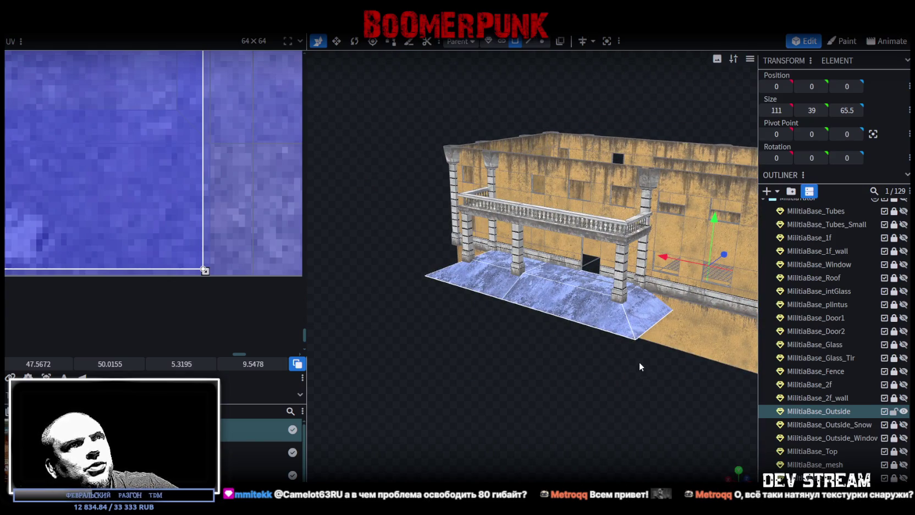
key("ctrl+s")
Step: Orbit around the building to check the porch from the other side, then switch to Unity
left_click_drag(341, 237, 472, 357)
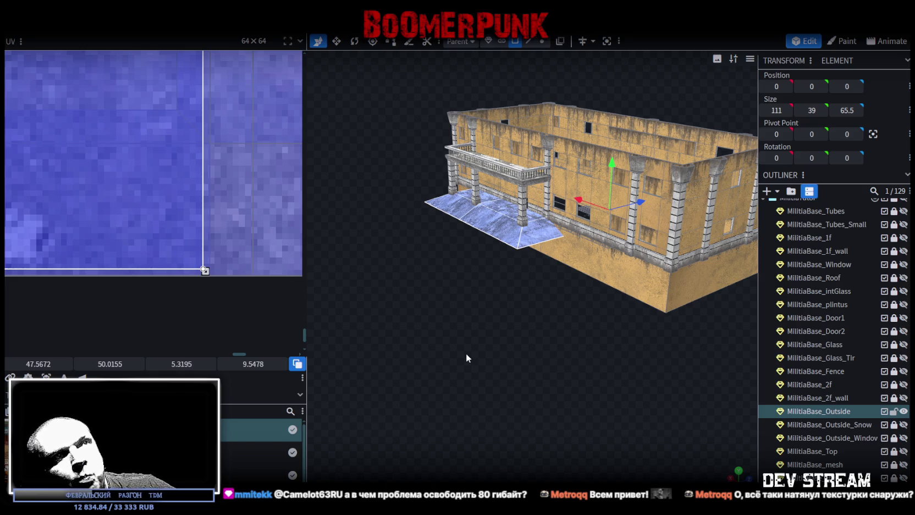
left_click_drag(466, 353, 592, 367)
left_click_drag(591, 355, 437, 367)
scroll("up", 3)
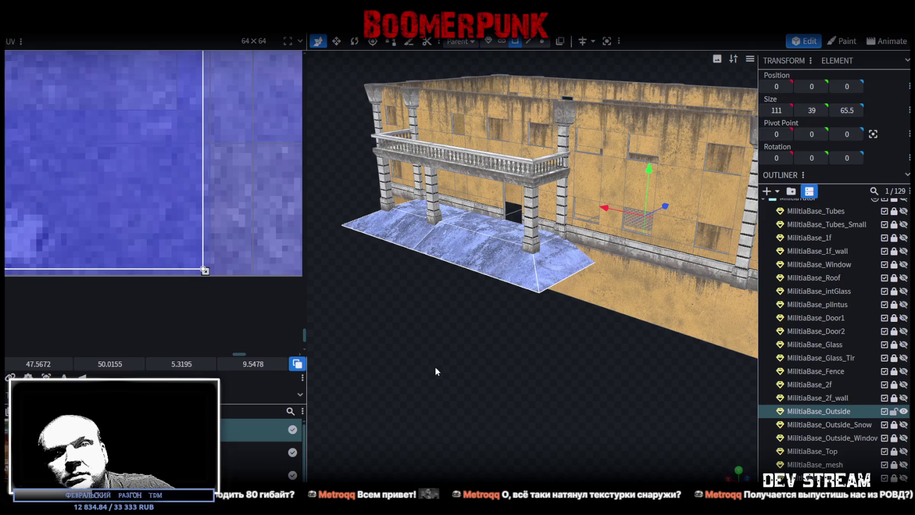
left_click_drag(435, 367, 440, 379)
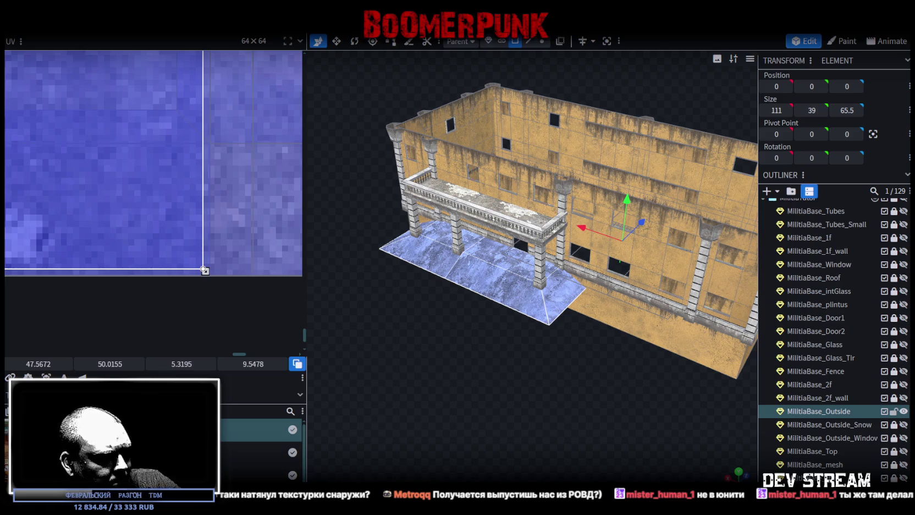
key("alt+Tab")
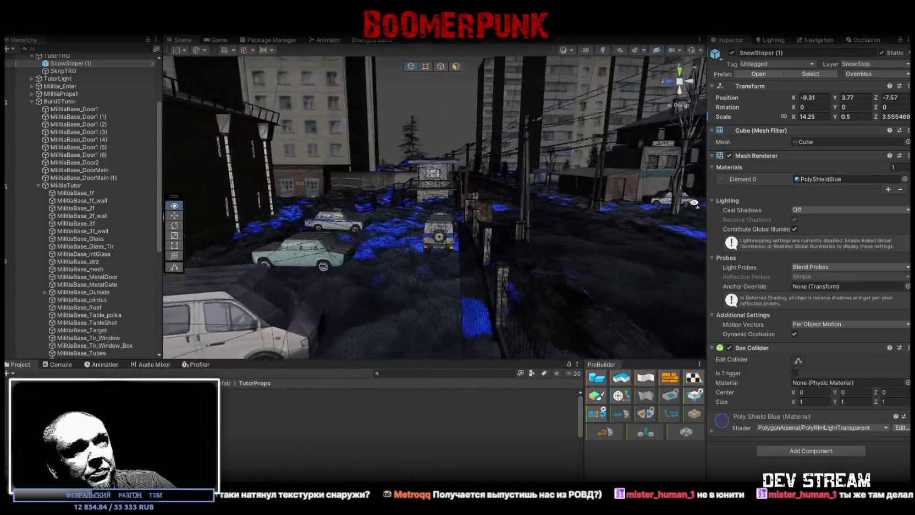
Step: Fly to the building's doorway, then select and frame the Militia_Enter_Turniket turnstile in rotate mode
left_click_drag(516, 196, 621, 214)
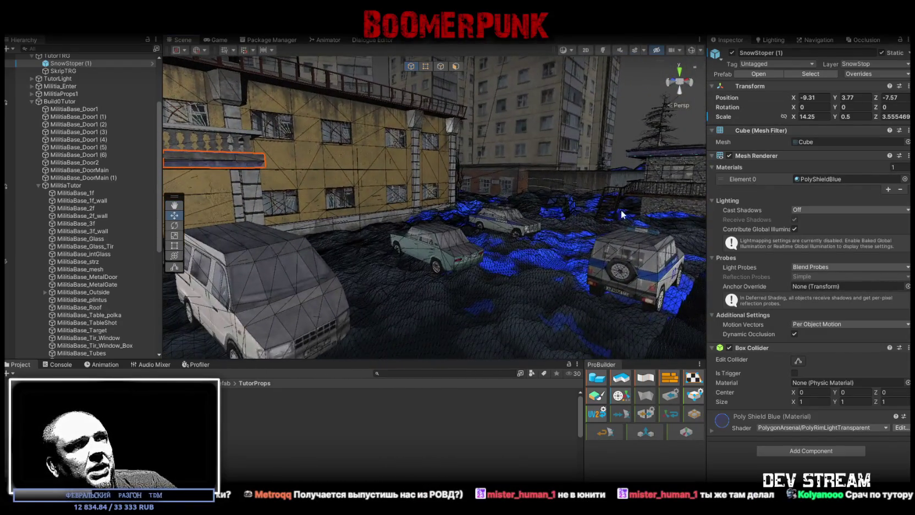
left_click_drag(448, 293, 466, 230)
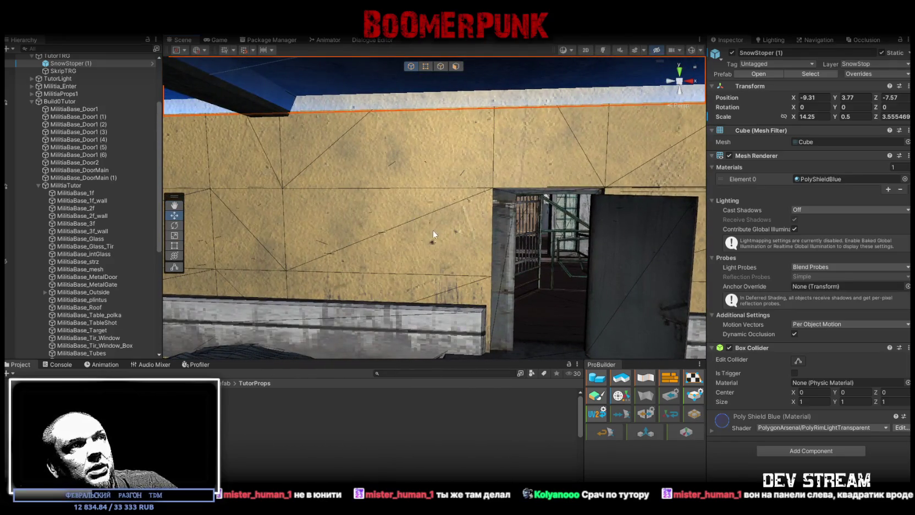
left_click_drag(483, 257, 389, 250)
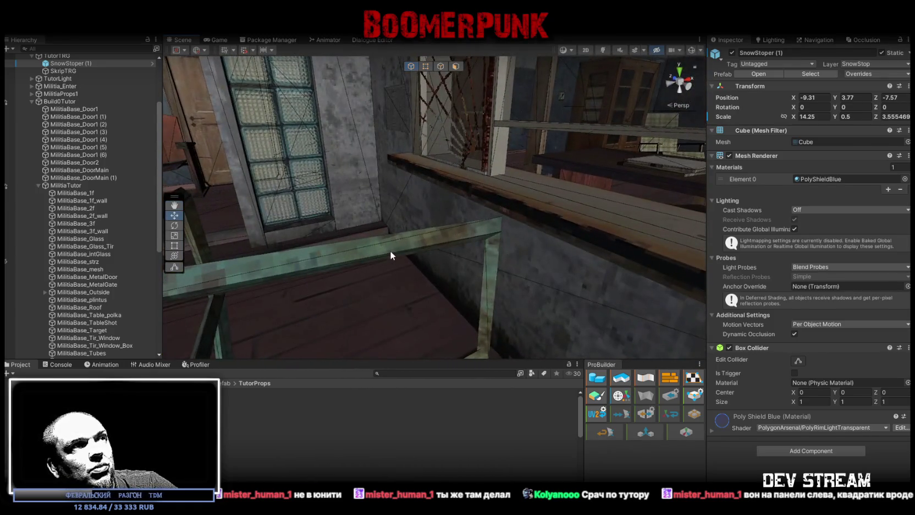
left_click(389, 250)
key("f")
key("e")
left_click_drag(431, 281, 216, 240)
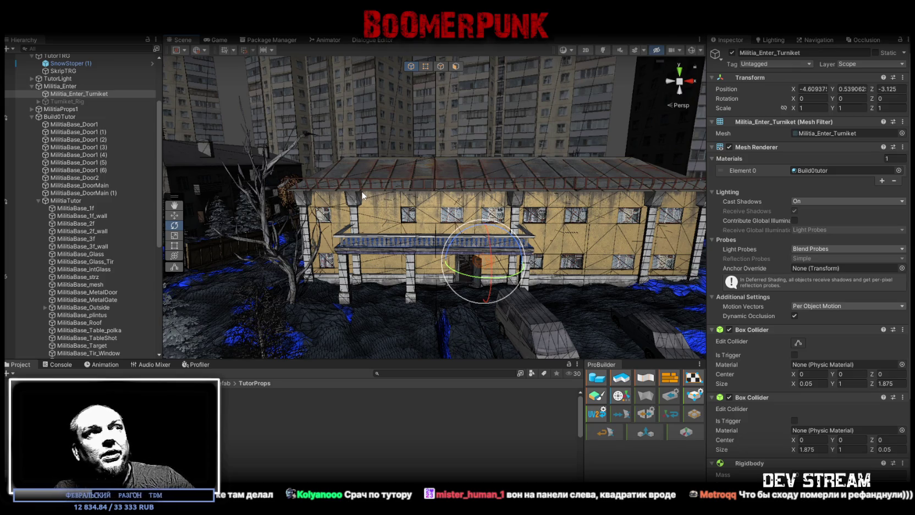
Step: Fly the Scene camera around the porch, the parked vans and the front door
left_click_drag(377, 192, 472, 240)
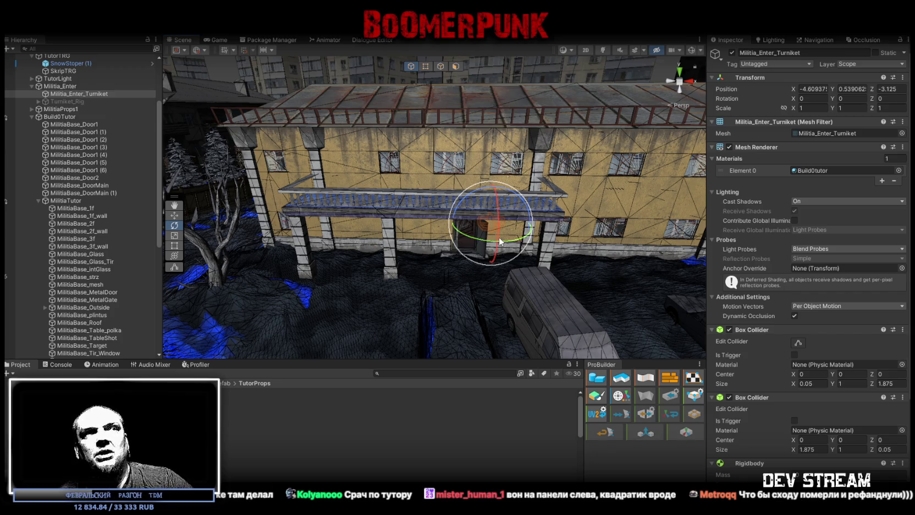
left_click_drag(502, 239, 410, 361)
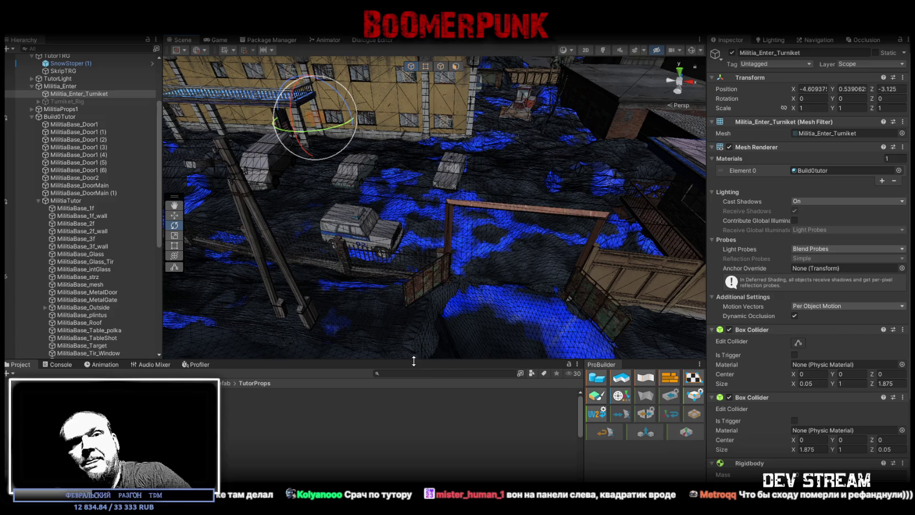
left_click_drag(442, 217, 463, 192)
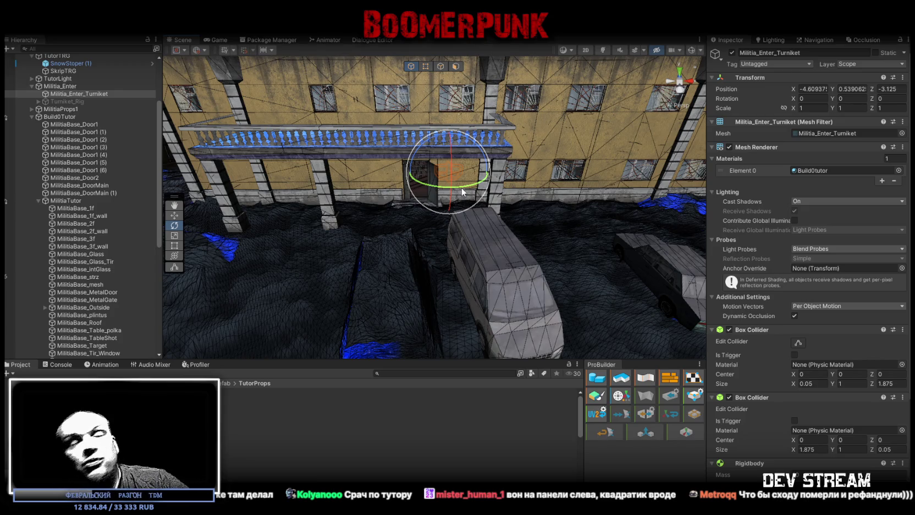
left_click_drag(463, 194, 412, 262)
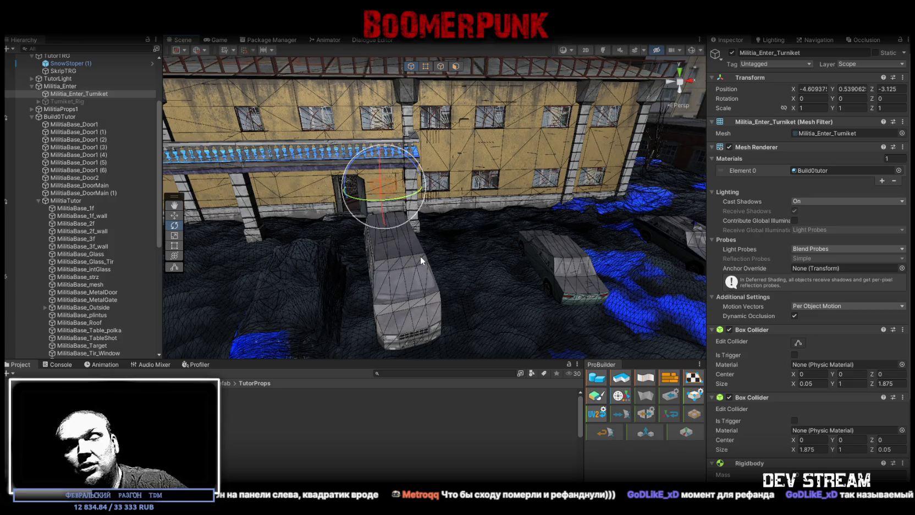
left_click_drag(420, 260, 340, 302)
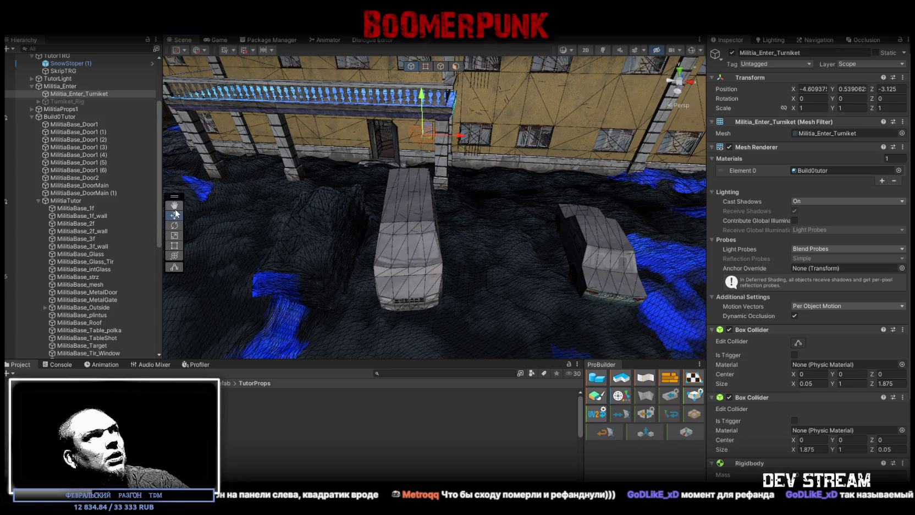
Step: Orbit closer to view the balcony from above and the building's lower wall
left_click_drag(175, 196, 172, 52)
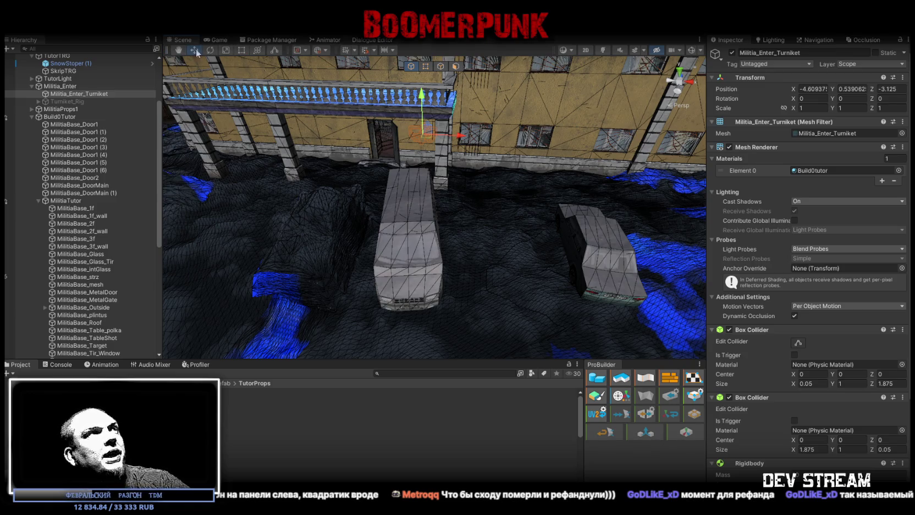
left_click_drag(520, 98, 390, 189)
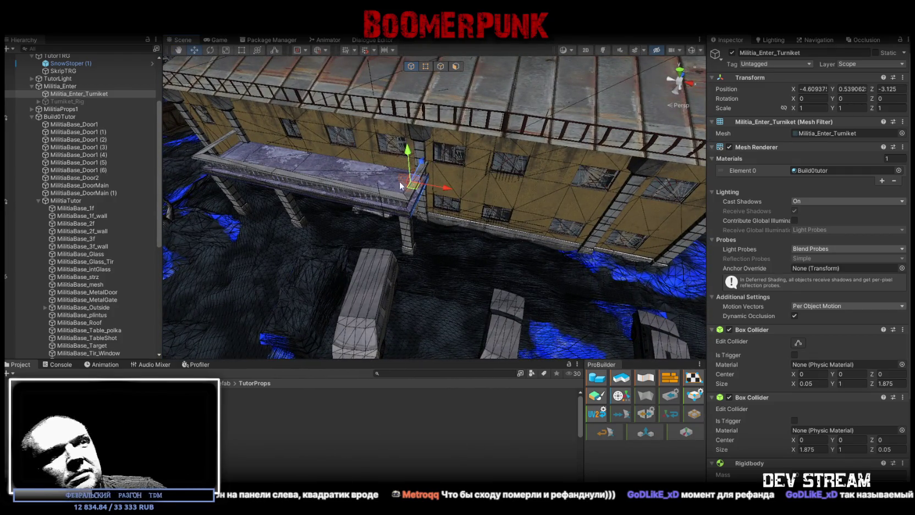
left_click_drag(246, 197, 249, 208)
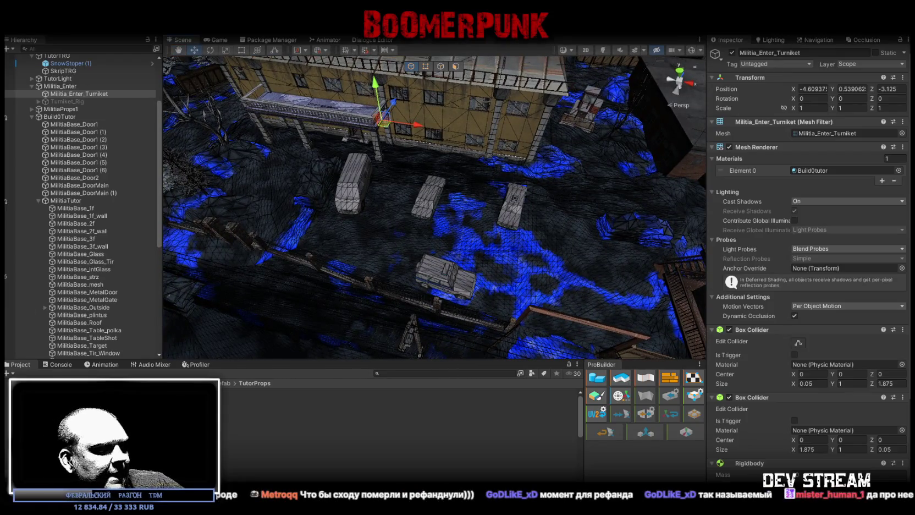
left_click_drag(659, 329, 528, 378)
scroll("up", 3)
scroll("up", 3)
scroll("down", 3)
scroll("down", 3)
scroll("up", 3)
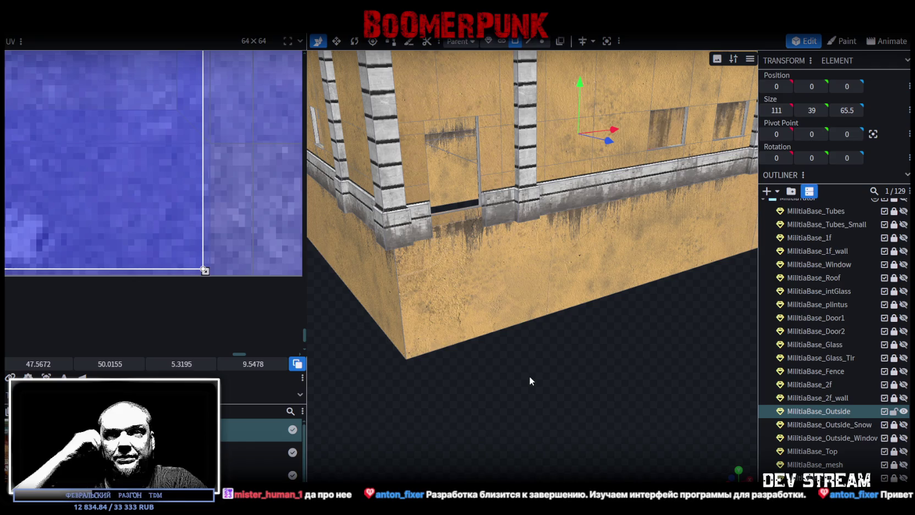
Step: Copy the balcony floor face and paste a duplicate of it
left_click_drag(530, 377, 618, 402)
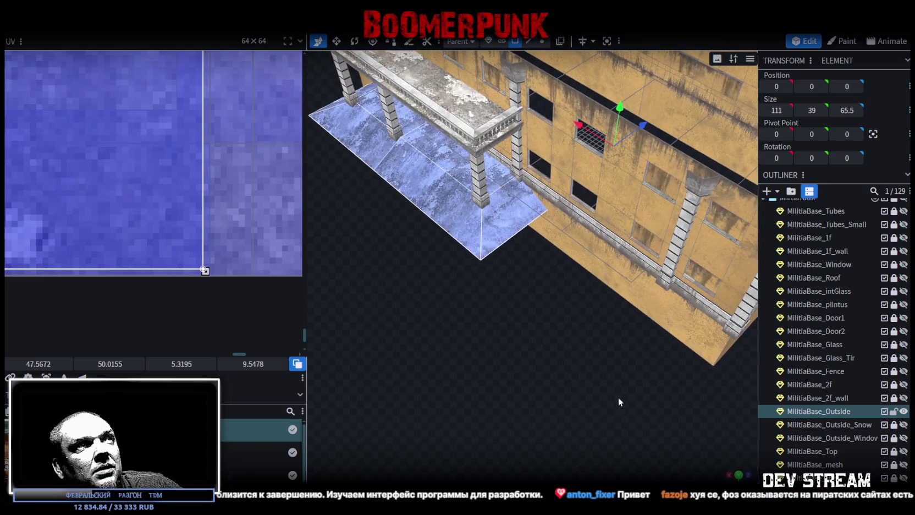
left_click(444, 153)
right_click(440, 163)
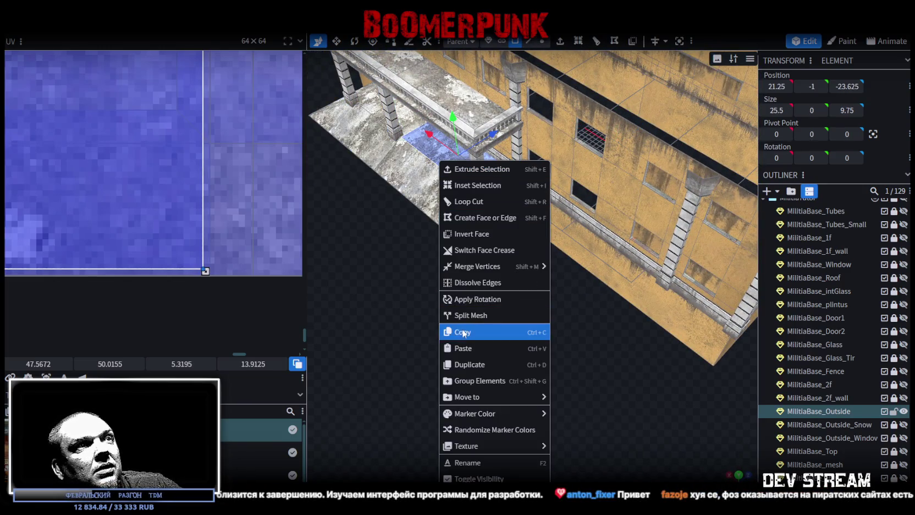
left_click(468, 333)
right_click(445, 163)
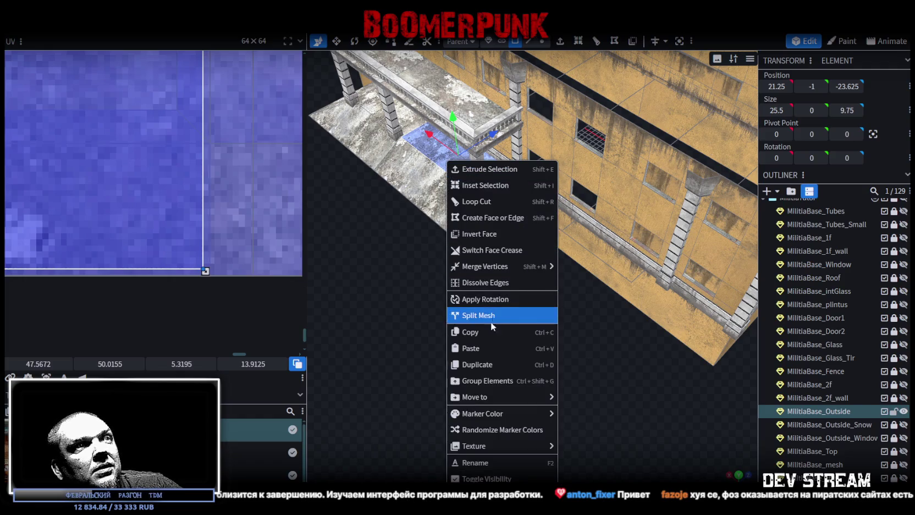
left_click(489, 349)
Step: Move the pasted floor face over against the building's long wall
left_click_drag(529, 375, 475, 237)
left_click_drag(478, 197, 662, 151)
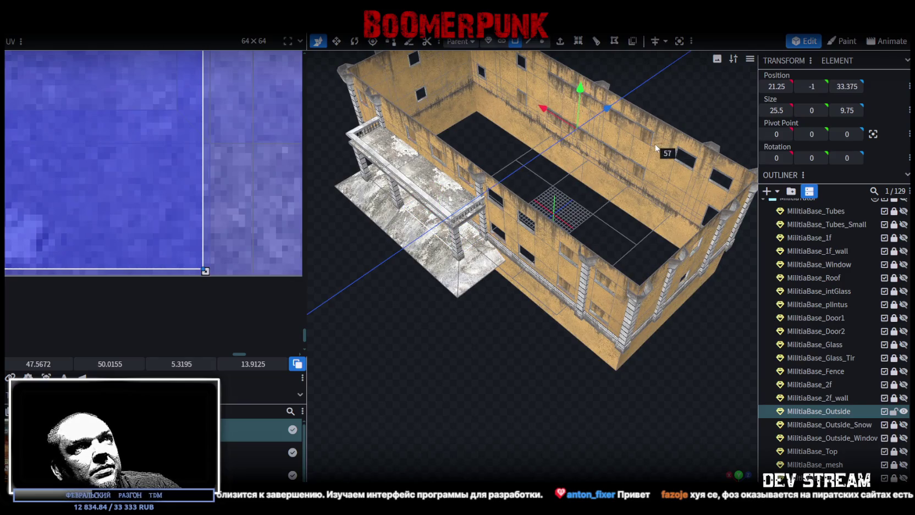
left_click_drag(688, 359, 602, 334)
scroll("up", 3)
scroll("up", 3)
left_click_drag(618, 186, 626, 188)
Step: Slide the face to the doorway and set it at ground level, position -27.75, 0, 31.625
scroll("down", 3)
left_click_drag(695, 334, 689, 287)
left_click_drag(730, 258, 627, 328)
left_click_drag(580, 188, 583, 179)
left_click_drag(627, 298, 555, 384)
scroll("up", 3)
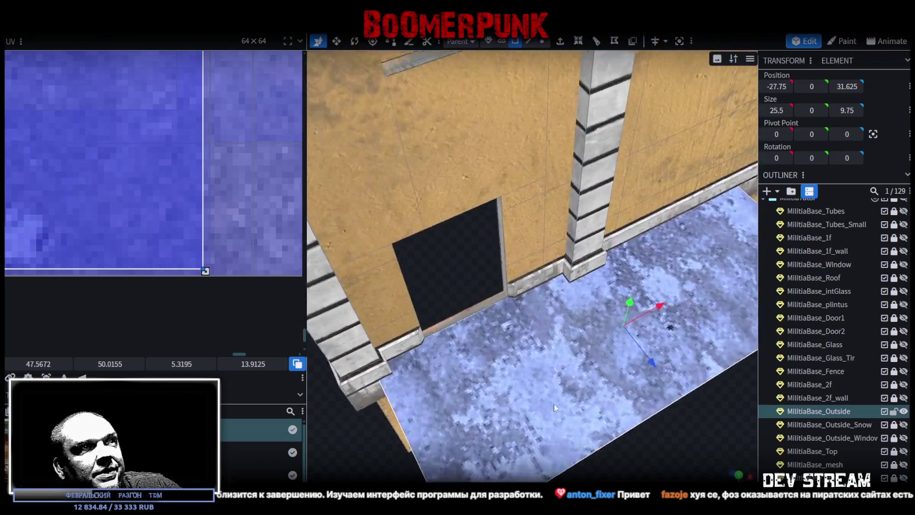
Step: Map the doorway threshold strip's UV onto the blue concrete panel
left_click(503, 373)
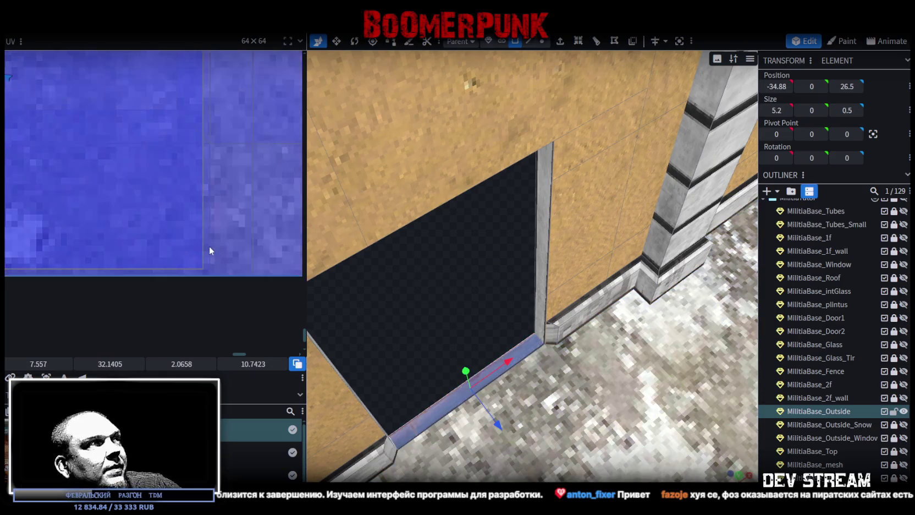
scroll("down", 3)
scroll("down", 3)
scroll("down", 3)
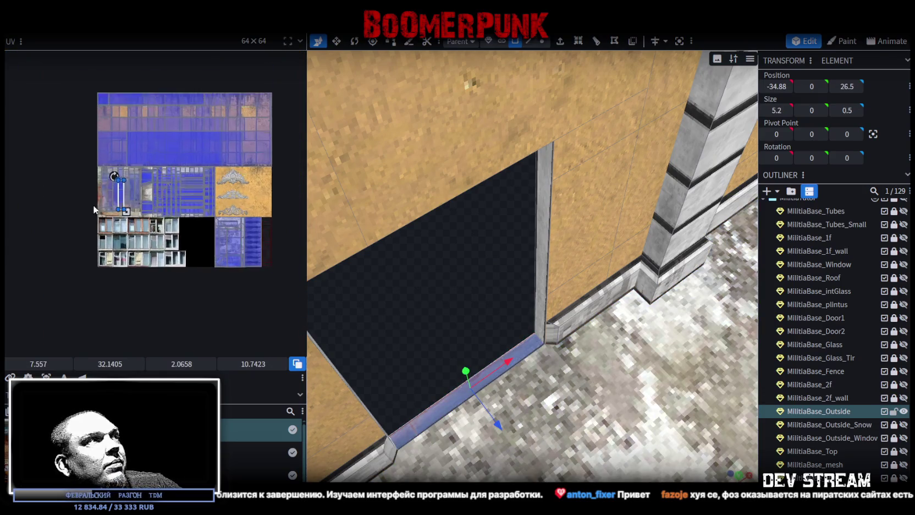
scroll("up", 3)
left_click_drag(142, 219, 103, 203)
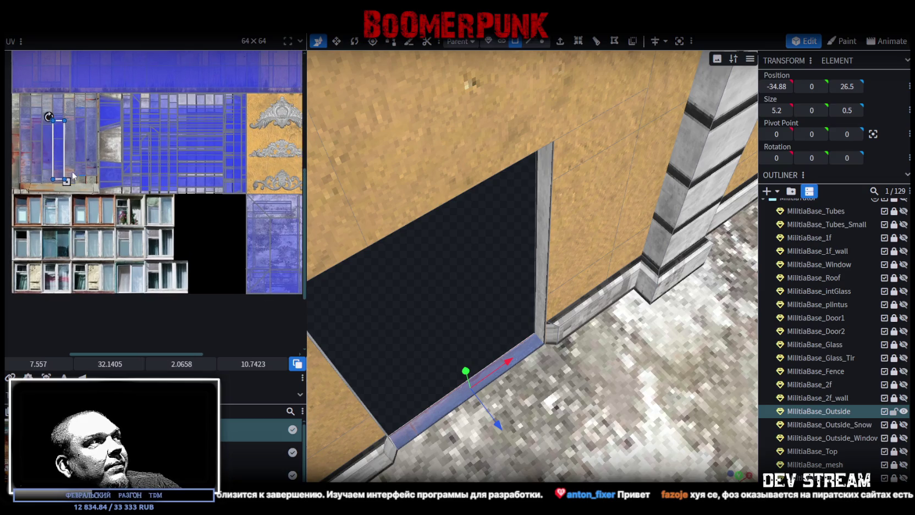
left_click_drag(74, 176, 245, 257)
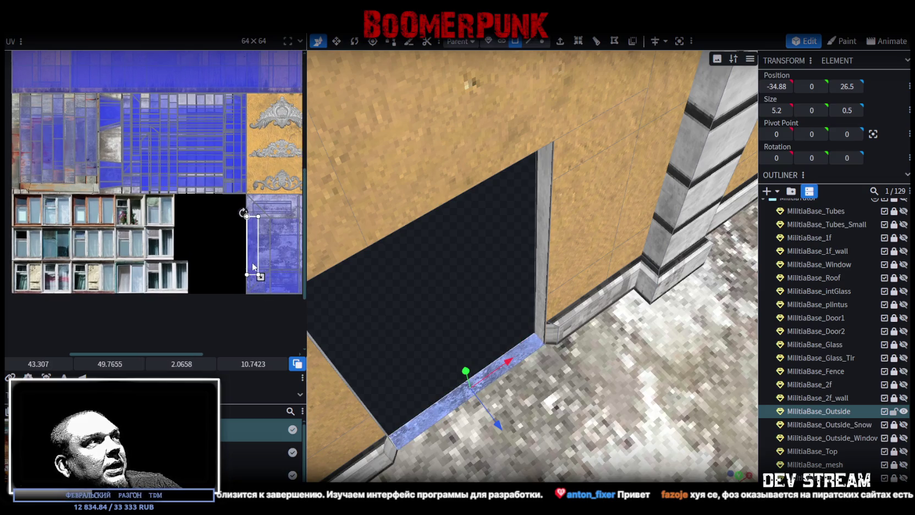
Step: Resize the threshold UV to a narrow patch of about 0.41×4.3
scroll("up", 3)
scroll("up", 3)
scroll("down", 3)
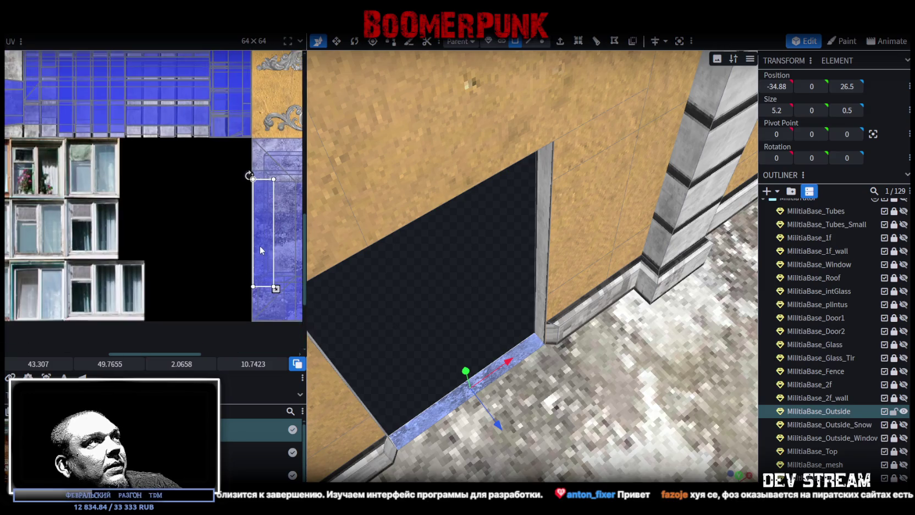
left_click_drag(276, 275, 269, 292)
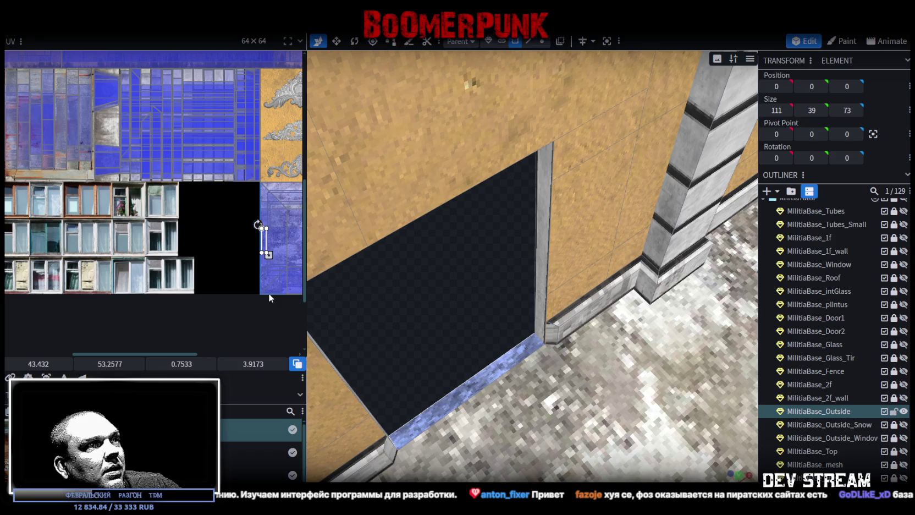
scroll("up", 3)
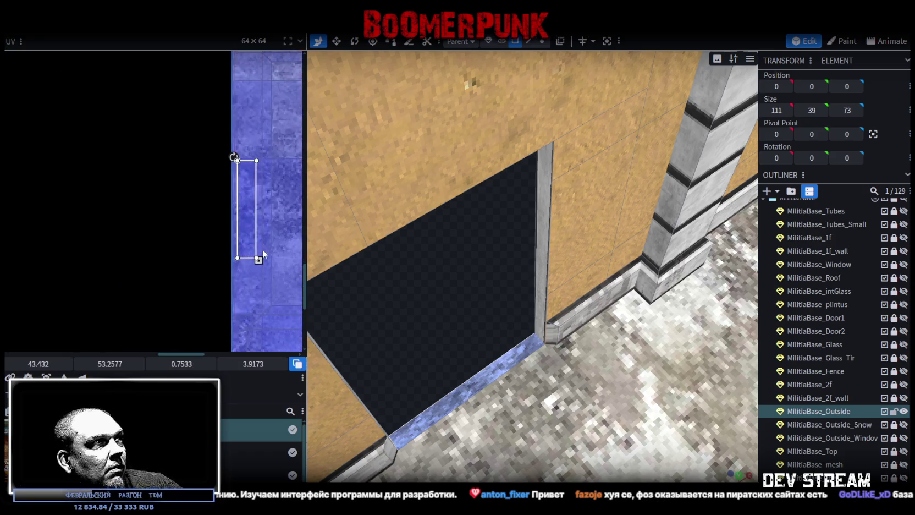
left_click_drag(258, 260, 240, 262)
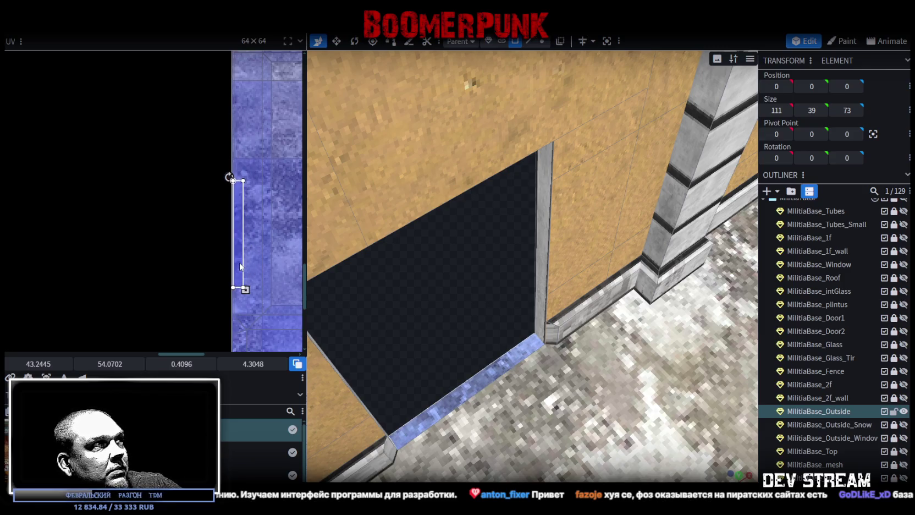
scroll("down", 3)
left_click(546, 332)
scroll("up", 3)
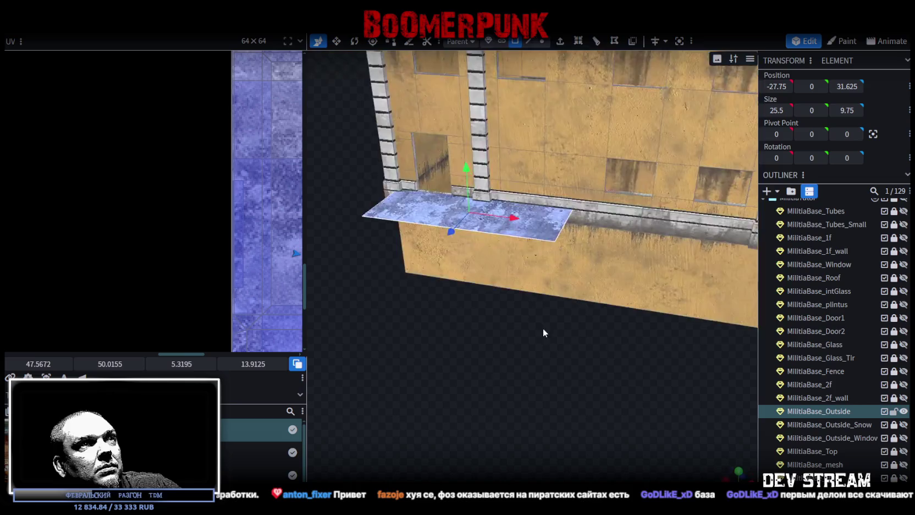
Step: Inspect the new porch floor's edges from several angles and save Build0Tutor.bbmodel
left_click_drag(566, 332, 542, 418)
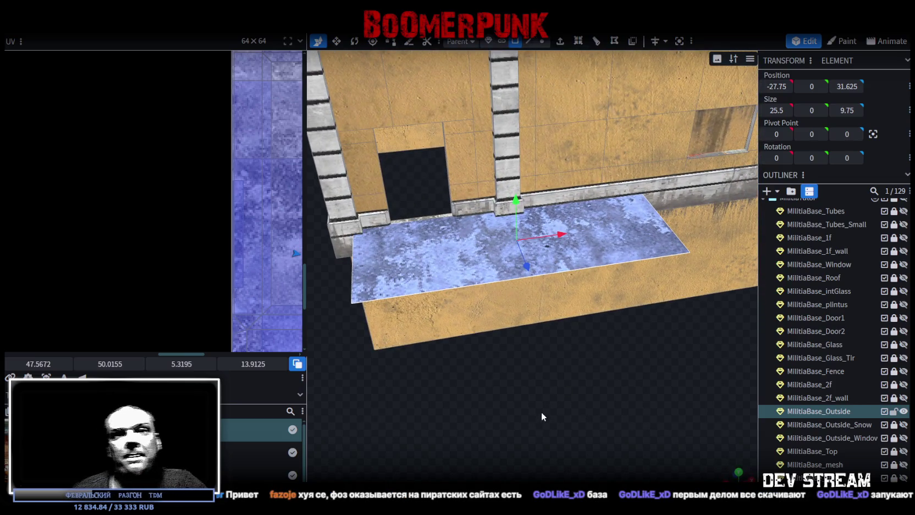
left_click_drag(541, 417, 679, 308)
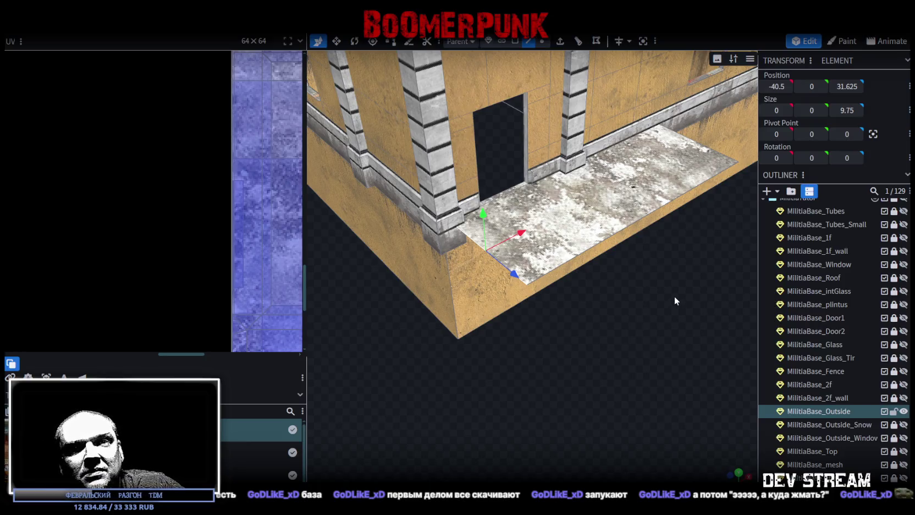
left_click_drag(675, 294, 625, 269)
left_click(596, 254)
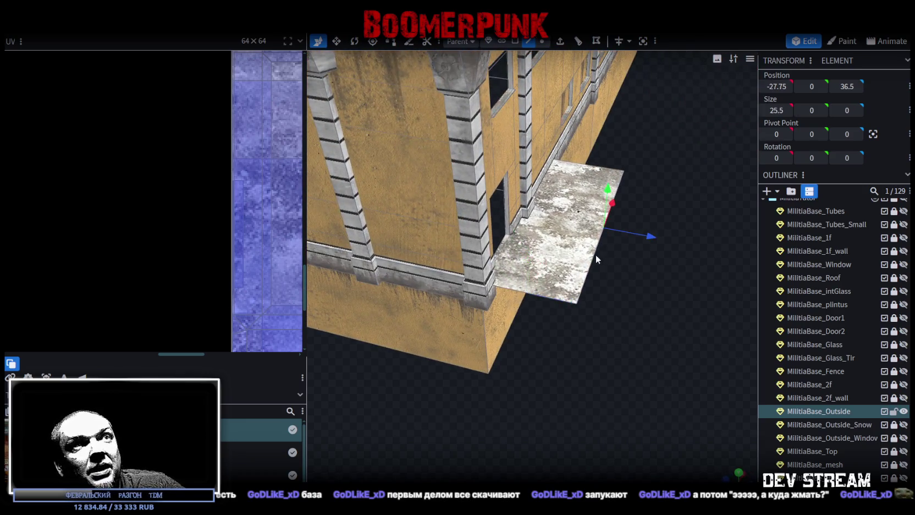
key("ctrl+s")
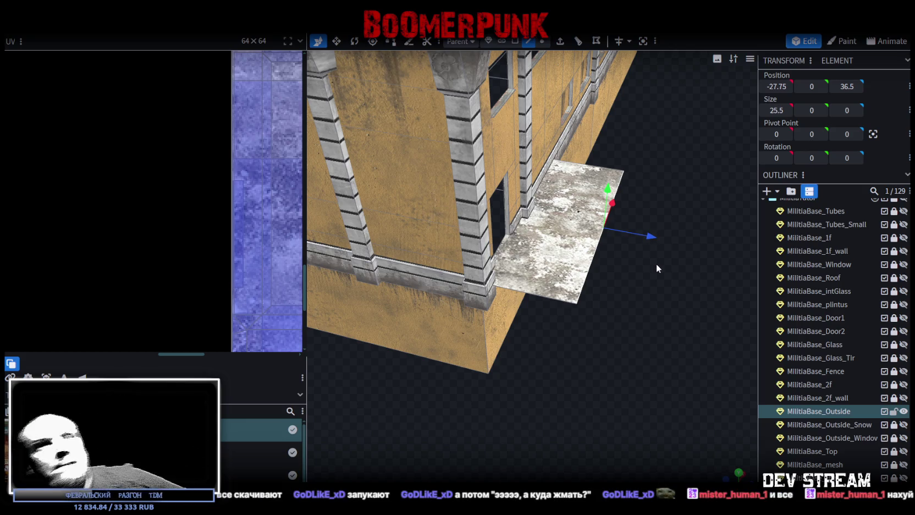
left_click_drag(647, 306, 545, 219)
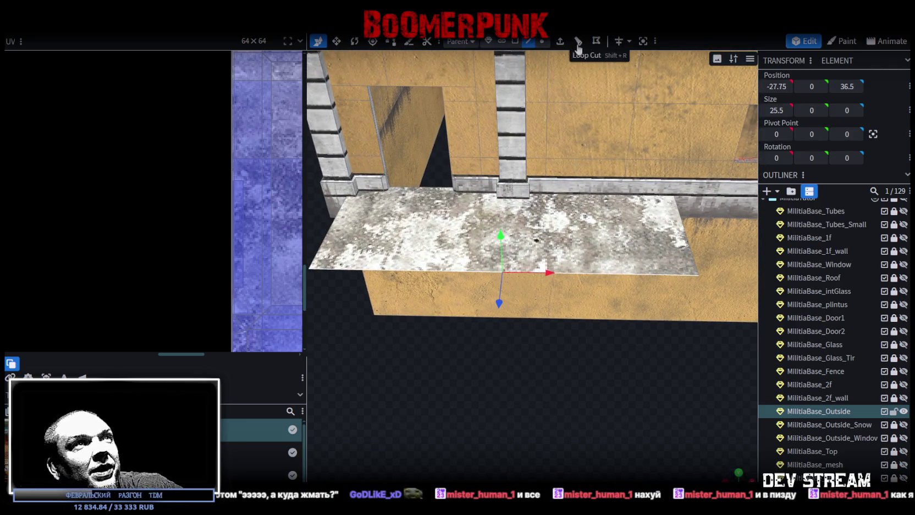
left_click_drag(547, 388, 591, 365)
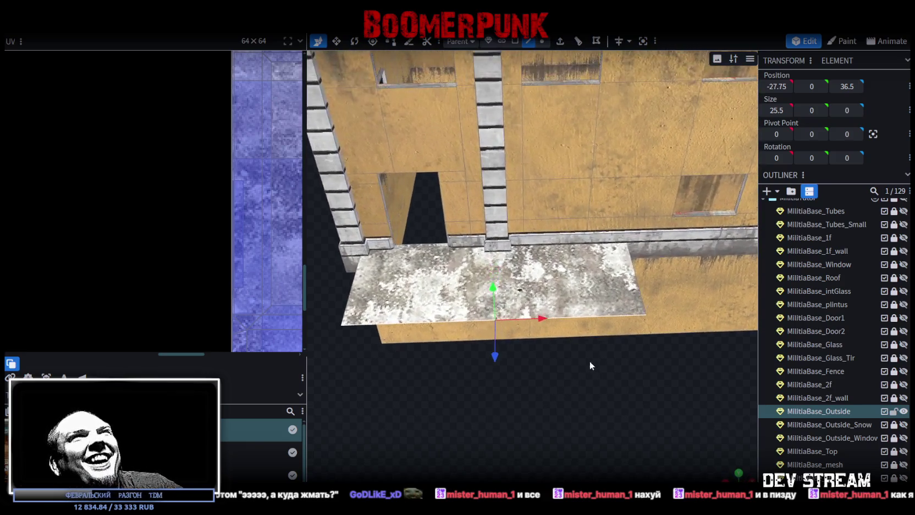
Step: Loop-cut the porch slab, with the cut offset set to 11.5
left_click(579, 48)
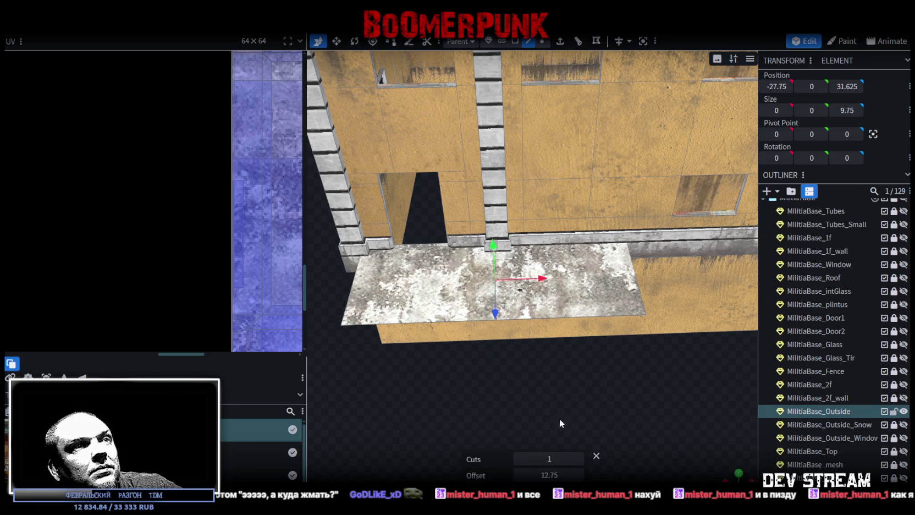
left_click_drag(549, 475, 545, 474)
left_click(518, 475)
left_click(517, 475)
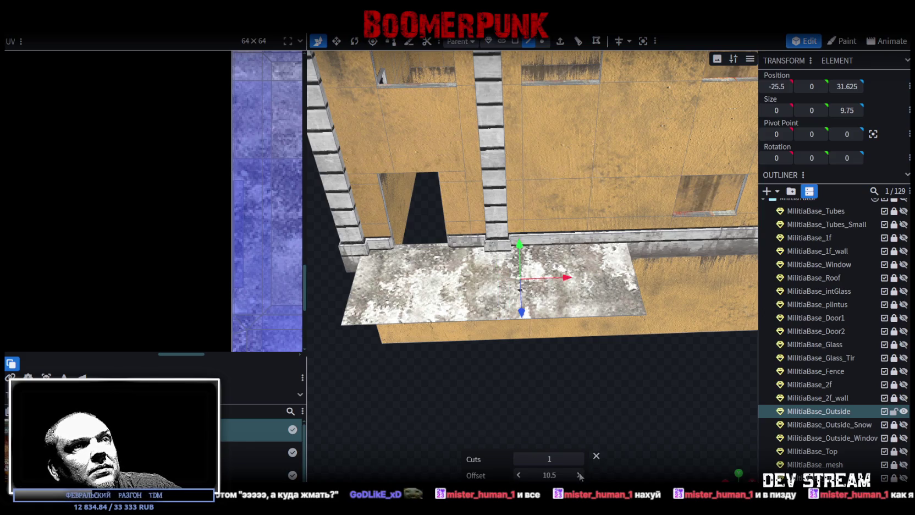
left_click(578, 474)
left_click(578, 475)
left_click(578, 475)
left_click_drag(642, 391, 647, 386)
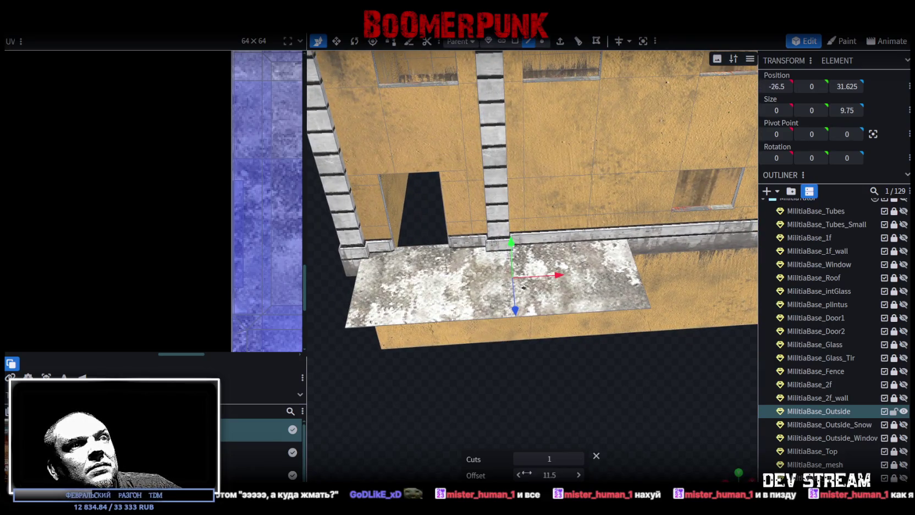
Step: Raise the loop cut offset to 13.5
left_click(519, 475)
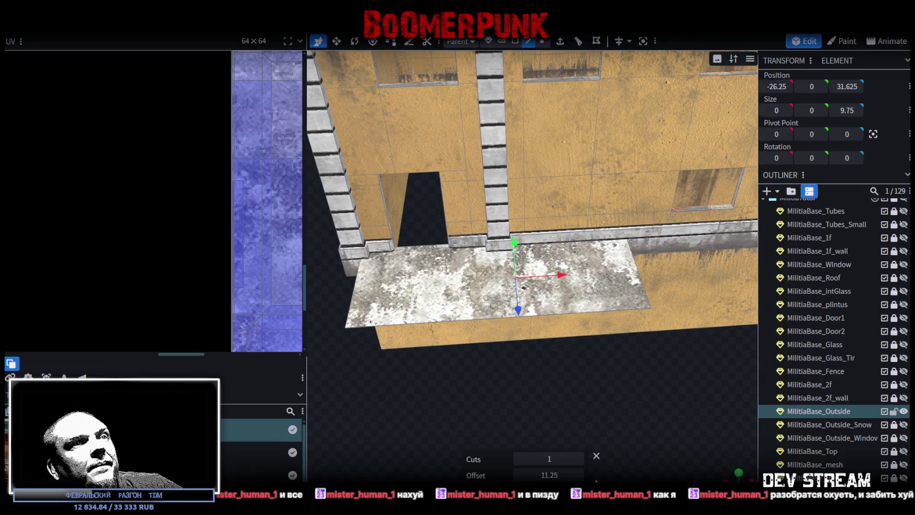
left_click(580, 475)
left_click(579, 475)
left_click(580, 475)
left_click(579, 475)
left_click(580, 475)
left_click(579, 475)
left_click(579, 475)
scroll("up", 3)
left_click_drag(614, 417, 637, 314)
Step: Lower the slab's far edge to Y -6 so it slopes like a ramp
left_click(672, 278)
left_click_drag(603, 188, 600, 246)
left_click_drag(430, 359, 431, 390)
left_click_drag(612, 233, 626, 252)
left_click_drag(467, 439, 552, 379)
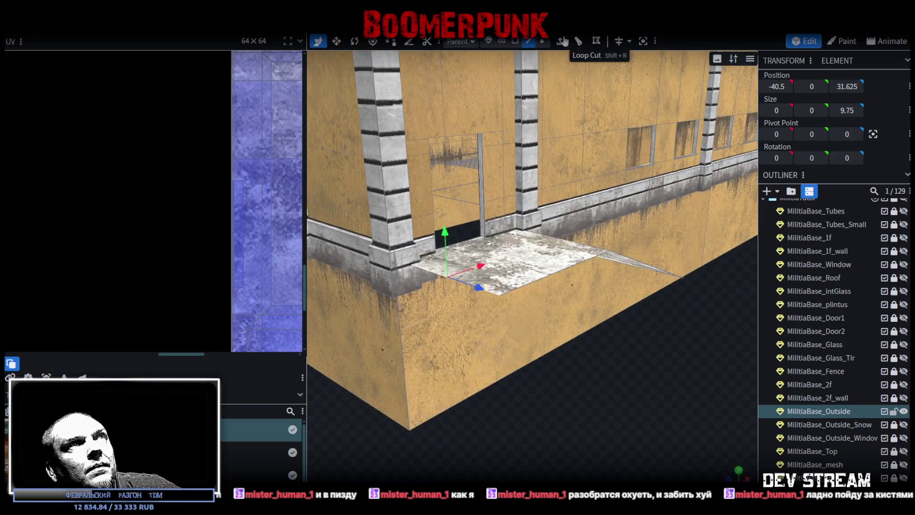
Step: Extrude the slab's outer edge straight down (Y-) by 6 units
left_click(560, 41)
left_click(566, 474)
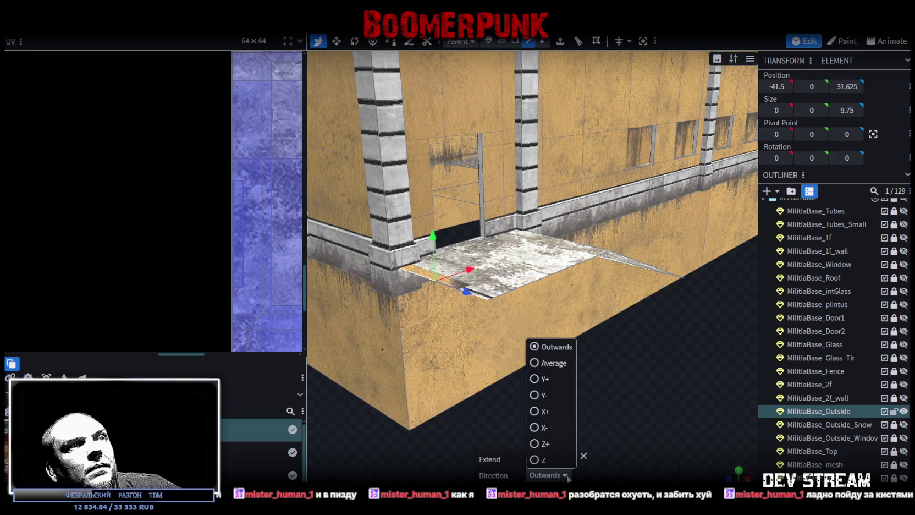
left_click(538, 395)
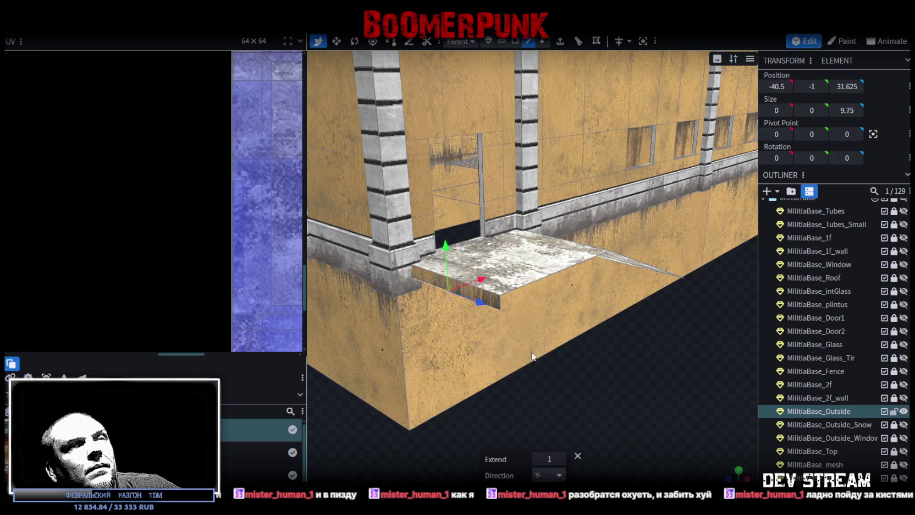
left_click(561, 458)
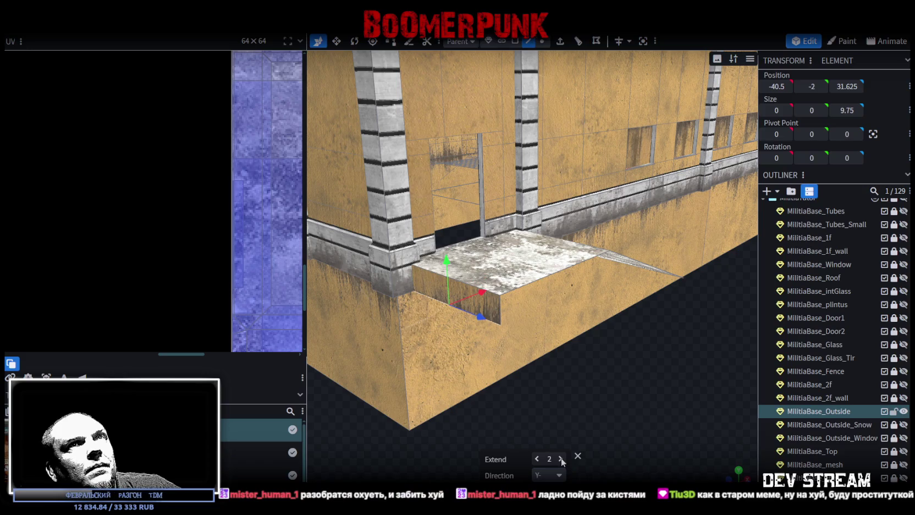
left_click(561, 459)
left_click(561, 459)
left_click(560, 459)
Step: Check the ramp and slab faces, then select the porch block's new front face in Face mode
left_click(514, 309)
left_click_drag(519, 316, 575, 364)
left_click(577, 318)
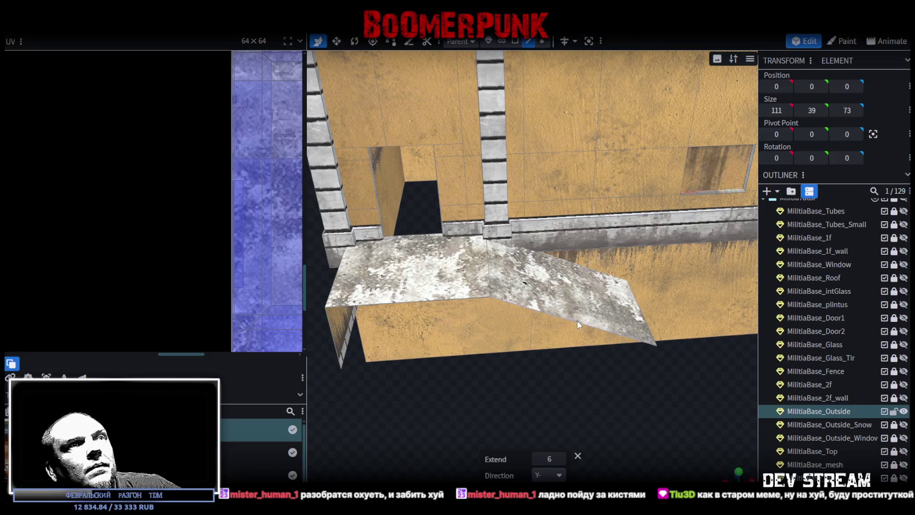
left_click(333, 335)
left_click_drag(464, 387, 647, 391)
left_click(515, 41)
left_click(484, 286)
Step: Map the selected porch face's UV onto the concrete texture, rotated a quarter turn and resized
scroll("down", 3)
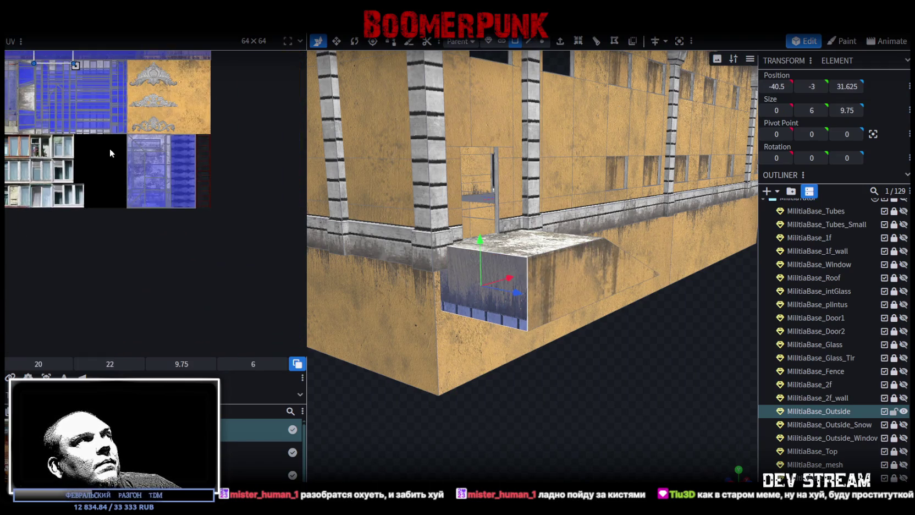
left_click_drag(119, 115, 230, 233)
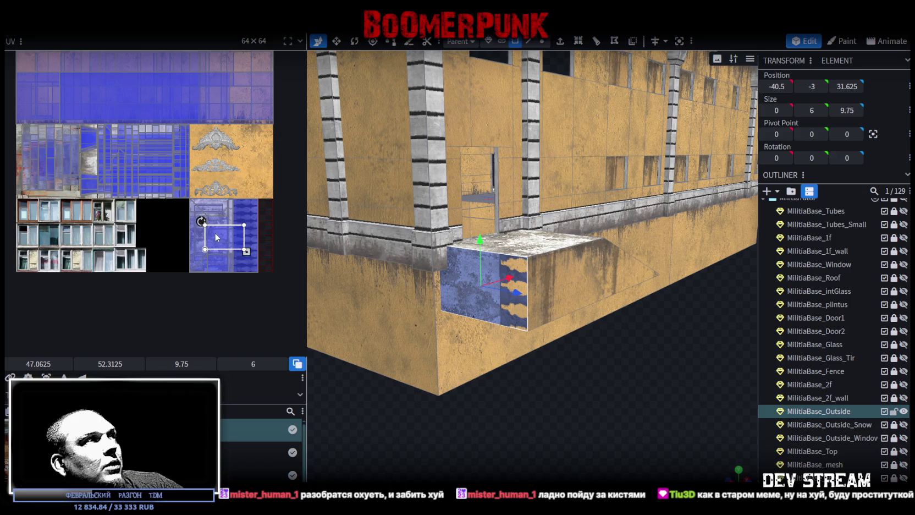
scroll("up", 3)
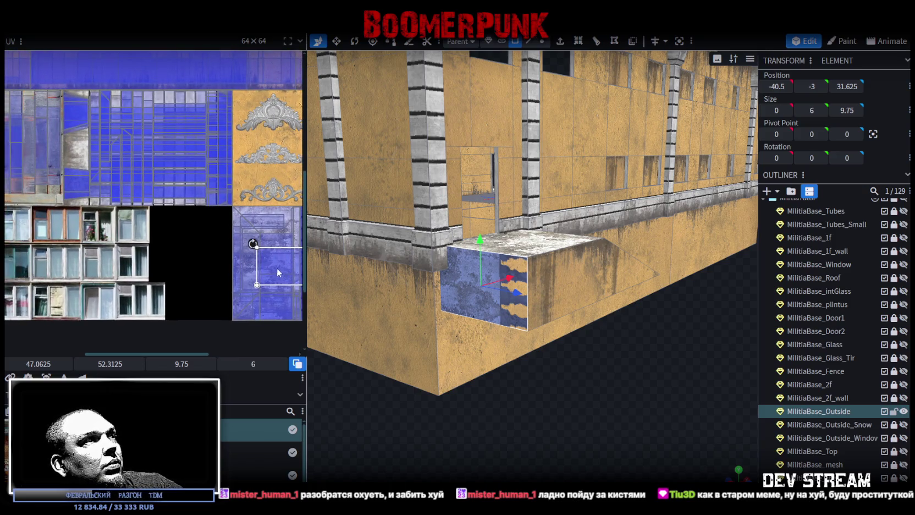
left_click_drag(286, 263, 165, 253)
right_click(168, 242)
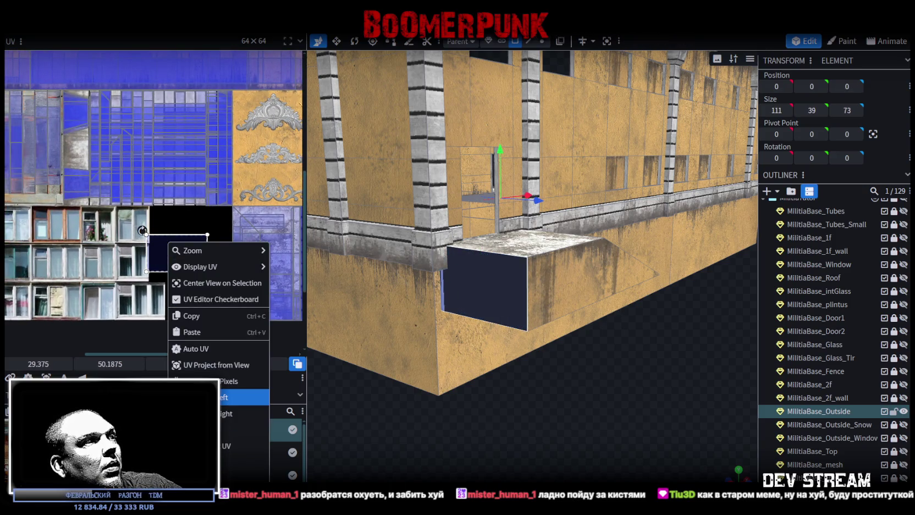
left_click(192, 397)
left_click_drag(180, 245, 87, 164)
scroll("up", 3)
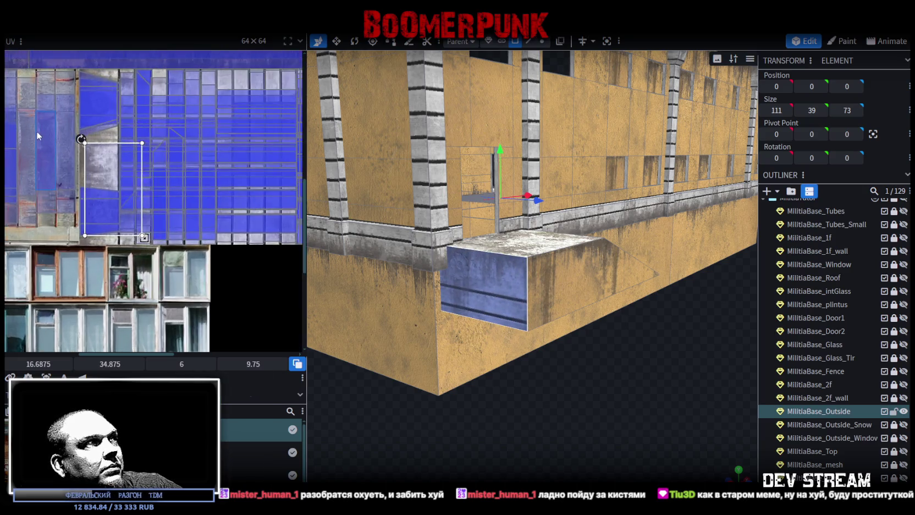
left_click_drag(171, 207, 164, 178)
scroll("down", 3)
left_click_drag(240, 320, 244, 312)
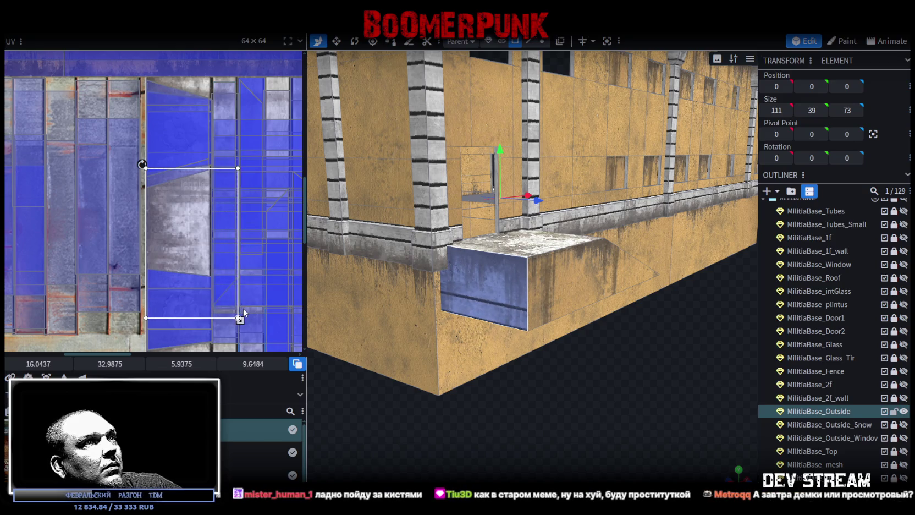
Step: Place the porch front face's UV on the blue window area, rotated a quarter turn and shrunk
left_click_drag(587, 464, 540, 469)
left_click(470, 276)
scroll("down", 3)
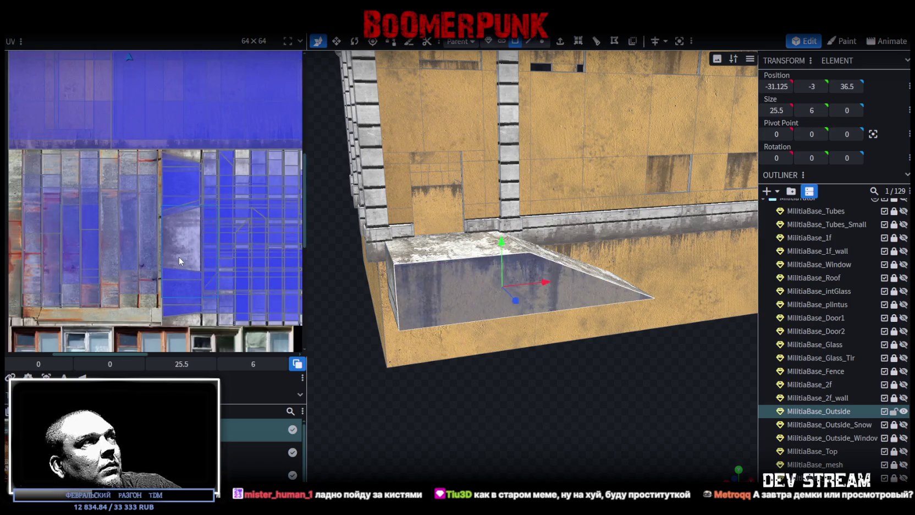
left_click_drag(123, 79, 224, 244)
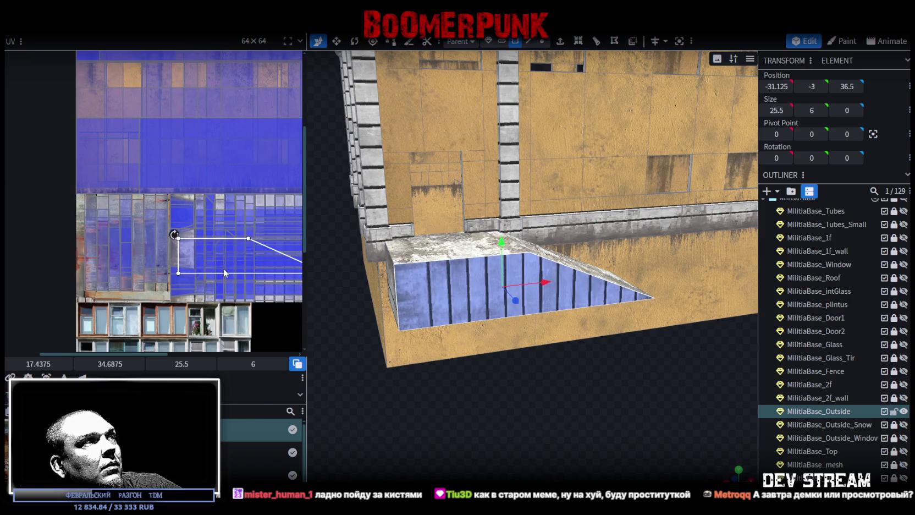
right_click(224, 242)
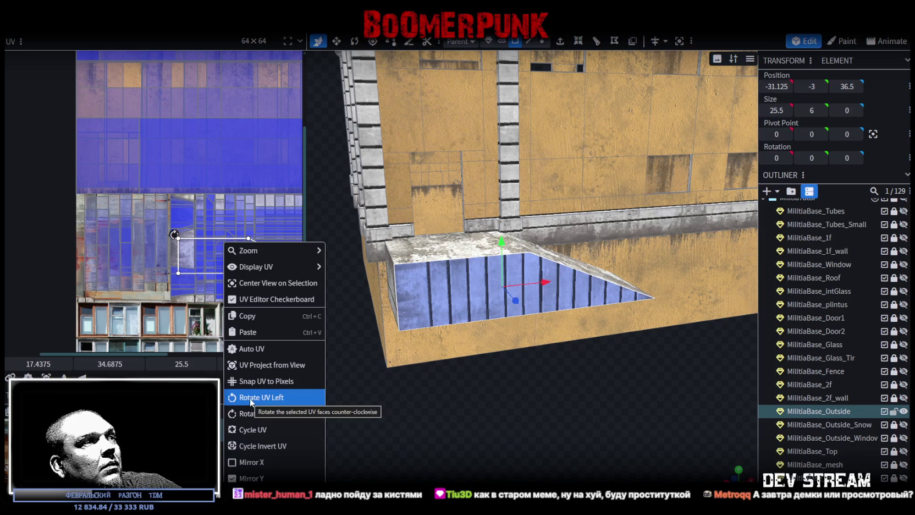
left_click(251, 402)
left_click_drag(231, 176, 173, 167)
left_click_drag(212, 324, 194, 252)
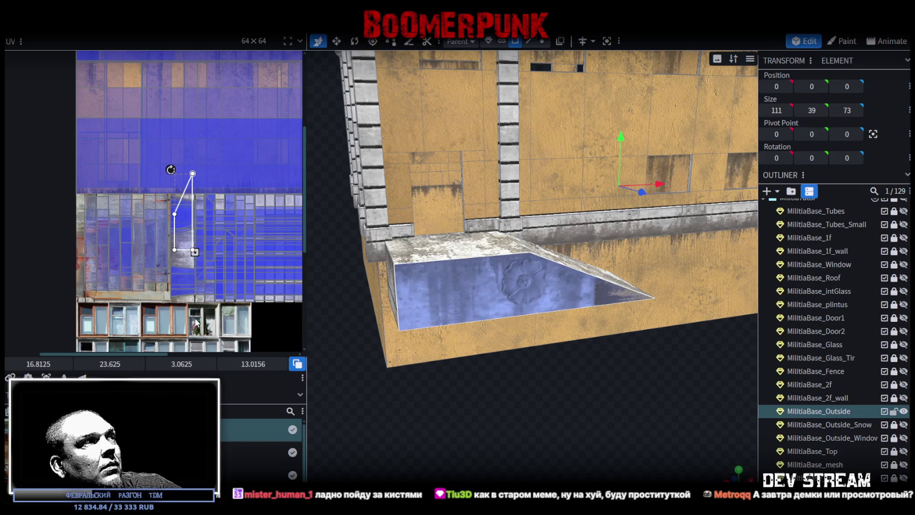
left_click_drag(190, 213, 179, 246)
Step: Move the front face's UV onto the concrete strip, mirror it, and fine-tune its size
left_click_drag(451, 434, 551, 439)
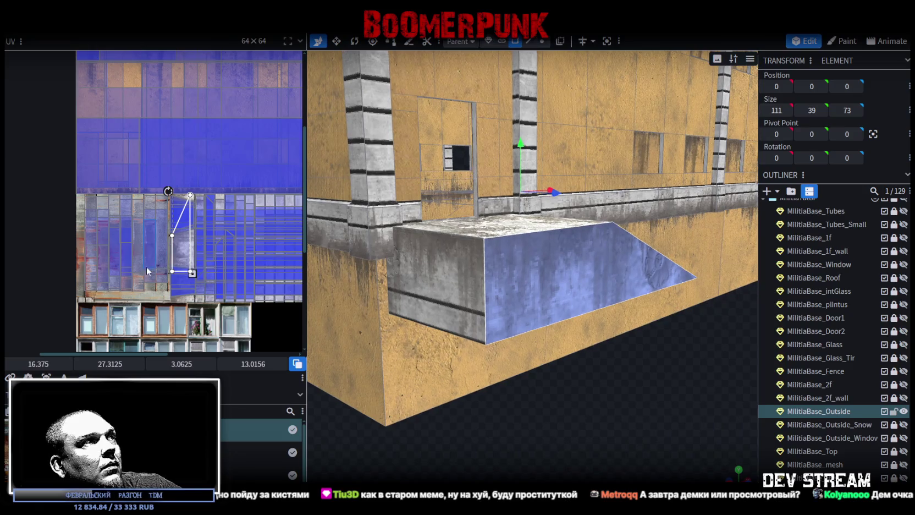
scroll("down", 3)
scroll("up", 3)
scroll("up", 3)
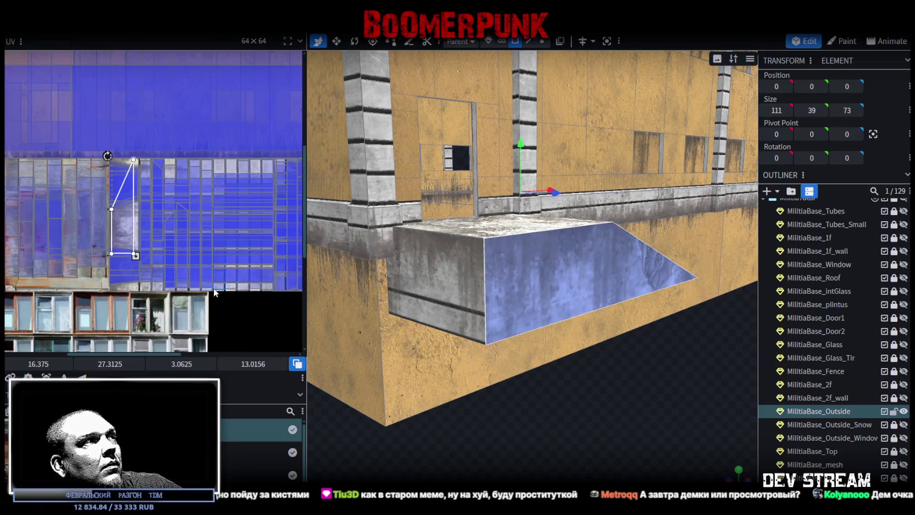
left_click_drag(72, 231, 229, 252)
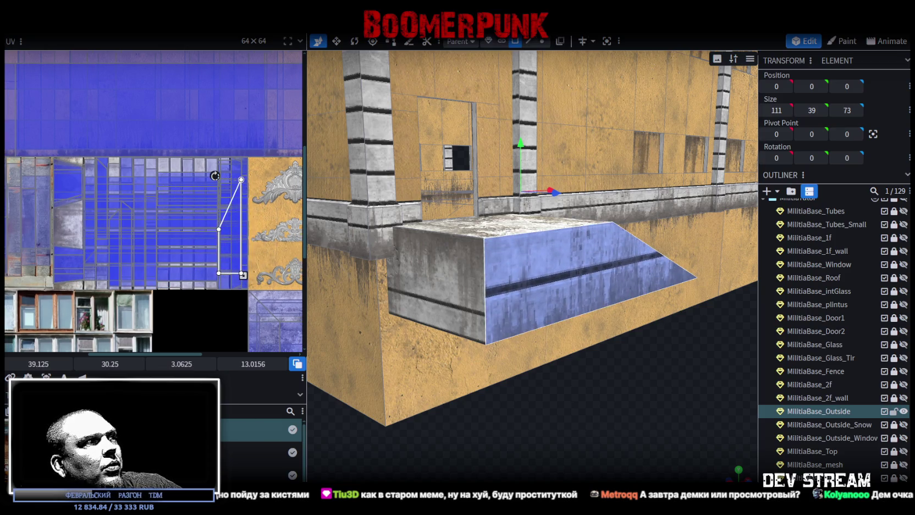
key("m")
scroll("up", 3)
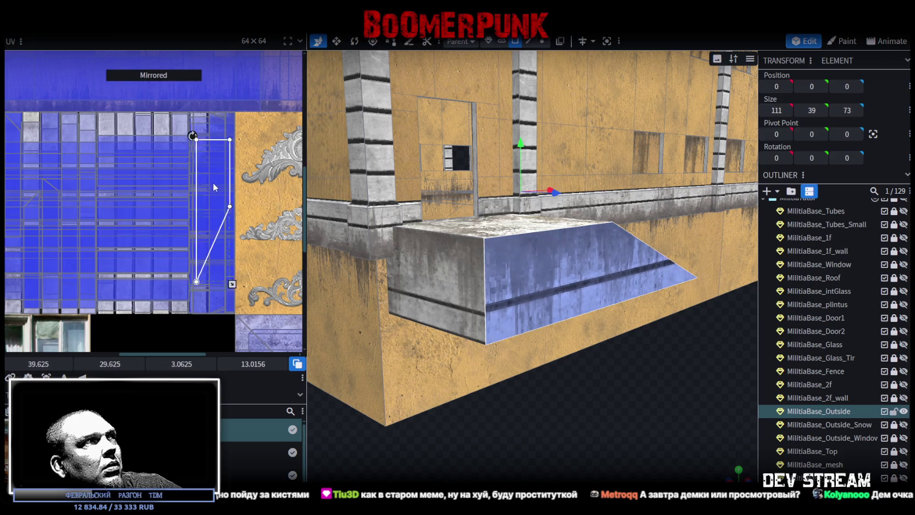
scroll("up", 3)
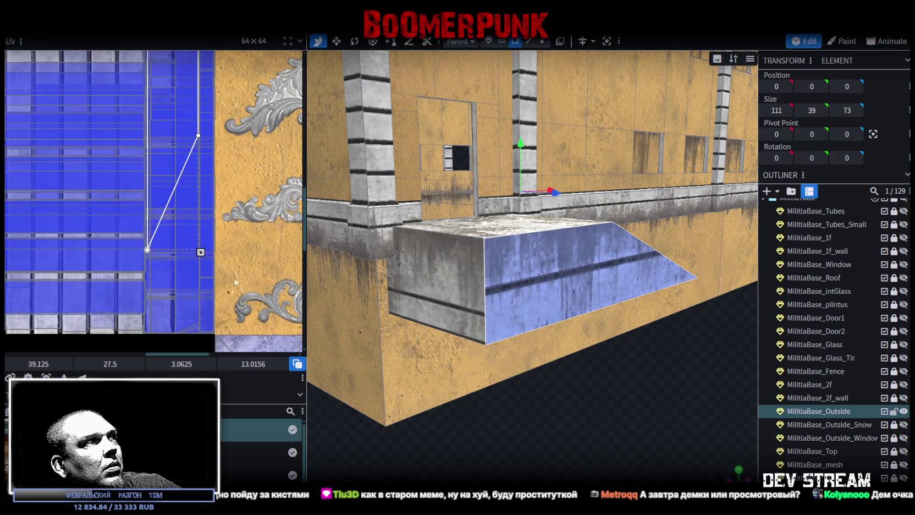
scroll("up", 3)
left_click_drag(191, 241, 212, 263)
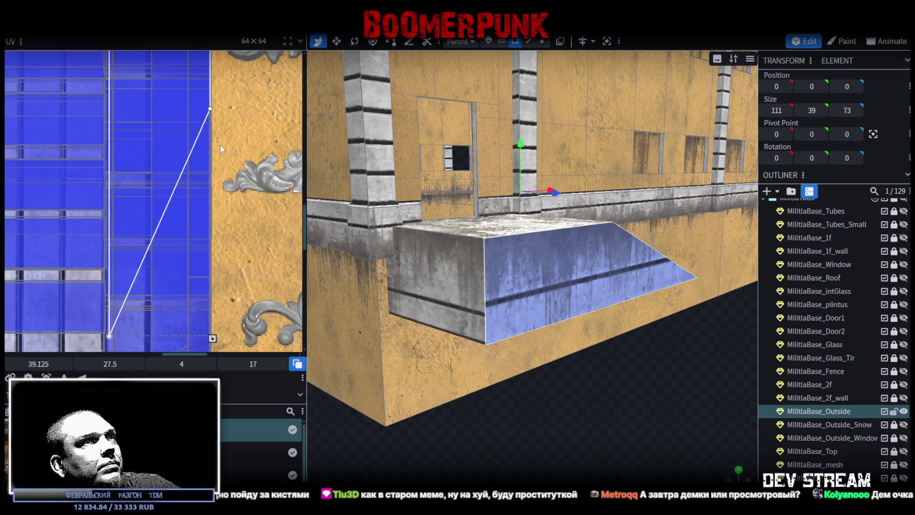
scroll("up", 3)
left_click_drag(162, 185, 159, 174)
scroll("down", 3)
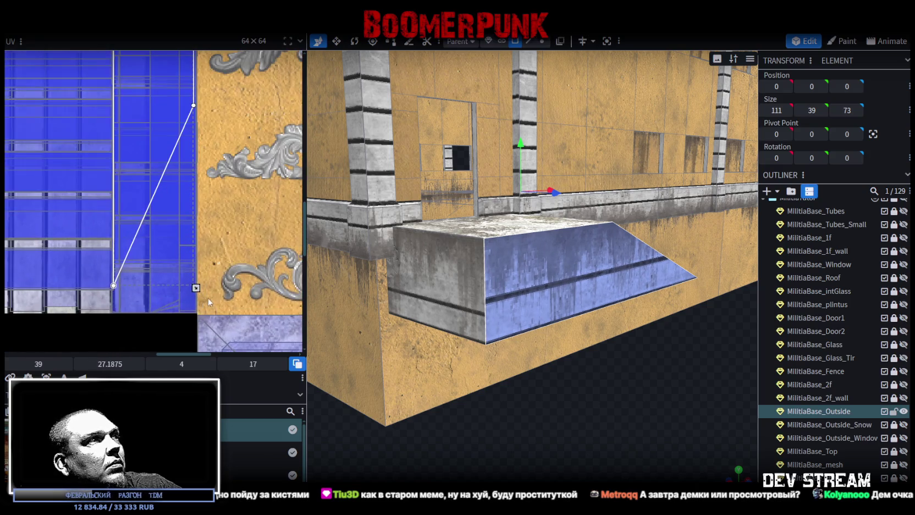
left_click_drag(196, 287, 197, 291)
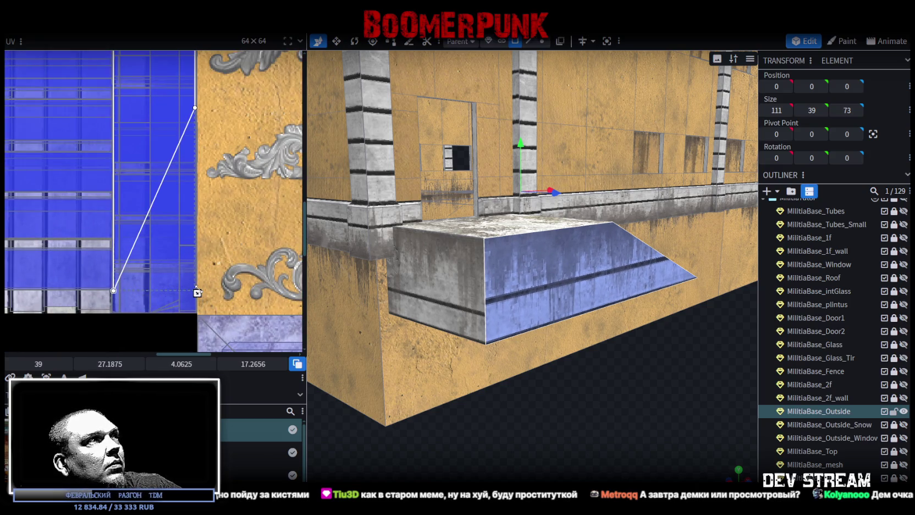
Step: Map the porch block's left side face onto the concrete area and fine-tune its fit
left_click(423, 282)
scroll("down", 3)
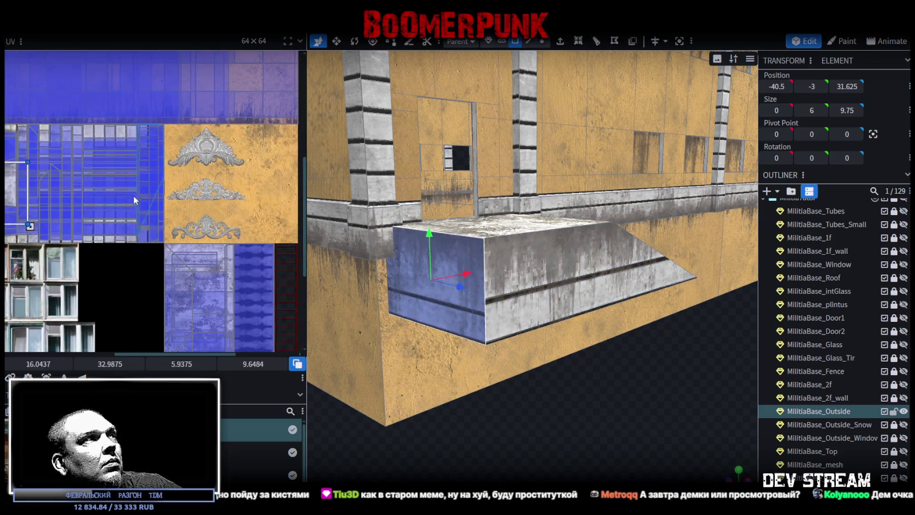
scroll("left", 3)
left_click_drag(70, 166, 169, 167)
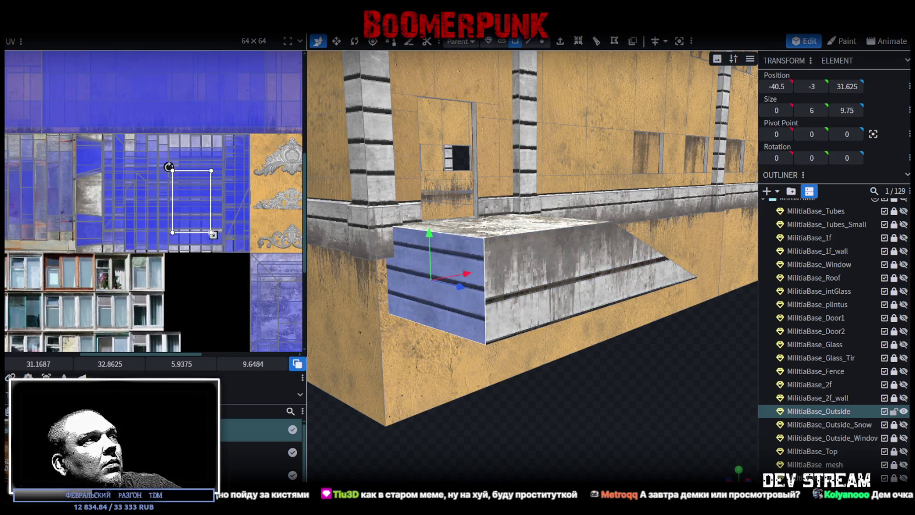
left_click_drag(198, 219, 245, 185)
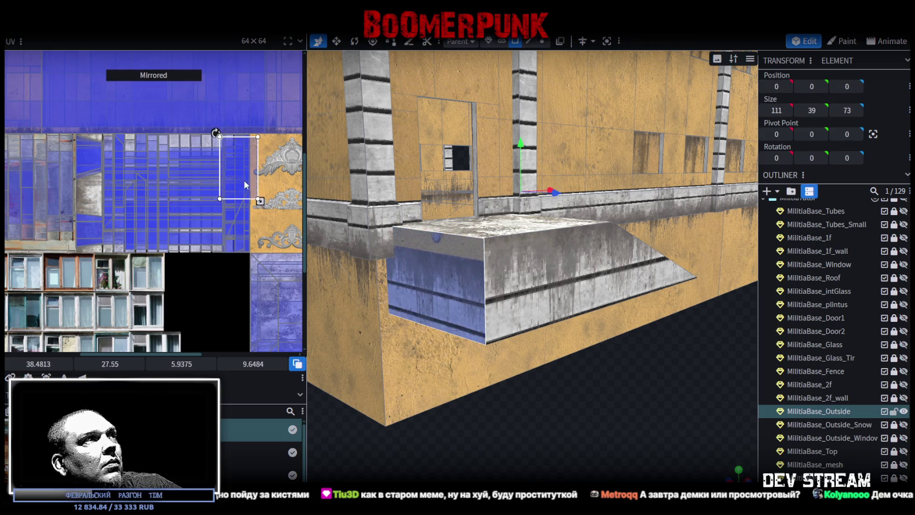
scroll("up", 3)
left_click_drag(230, 145, 227, 141)
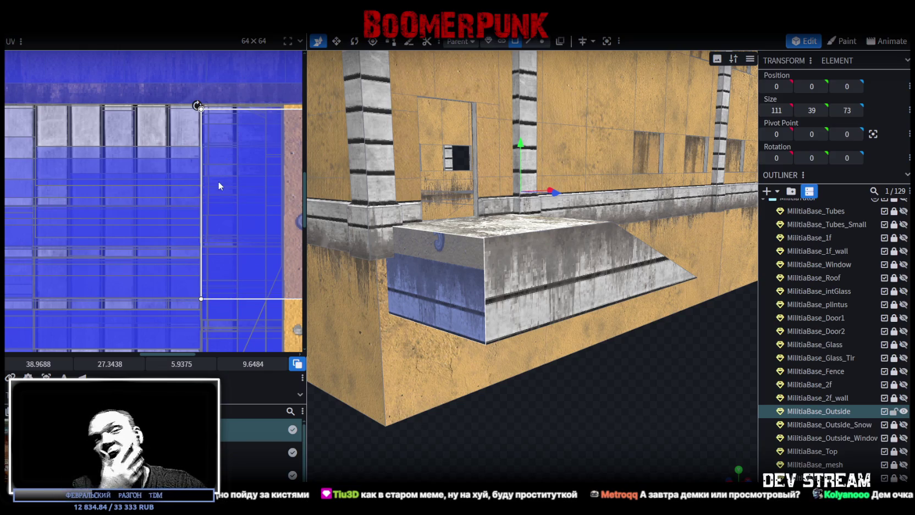
scroll("right", 3)
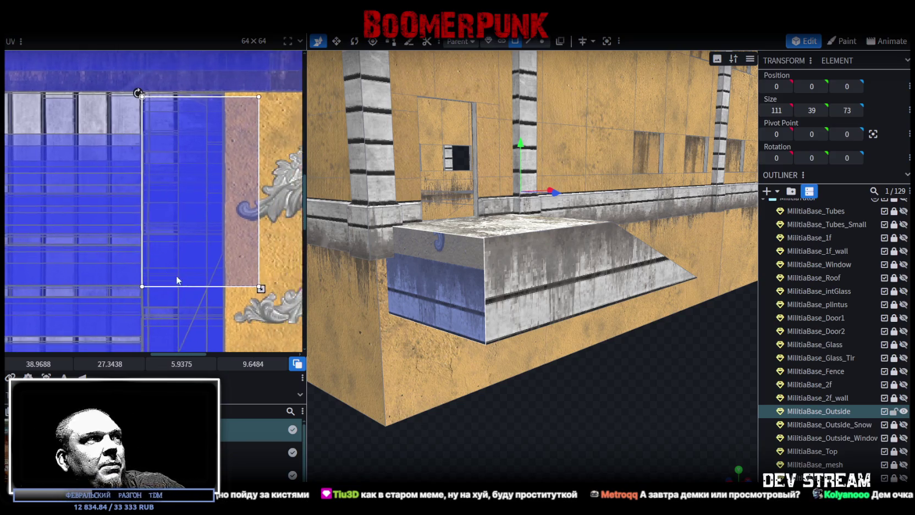
left_click_drag(264, 308, 227, 250)
scroll("up", 3)
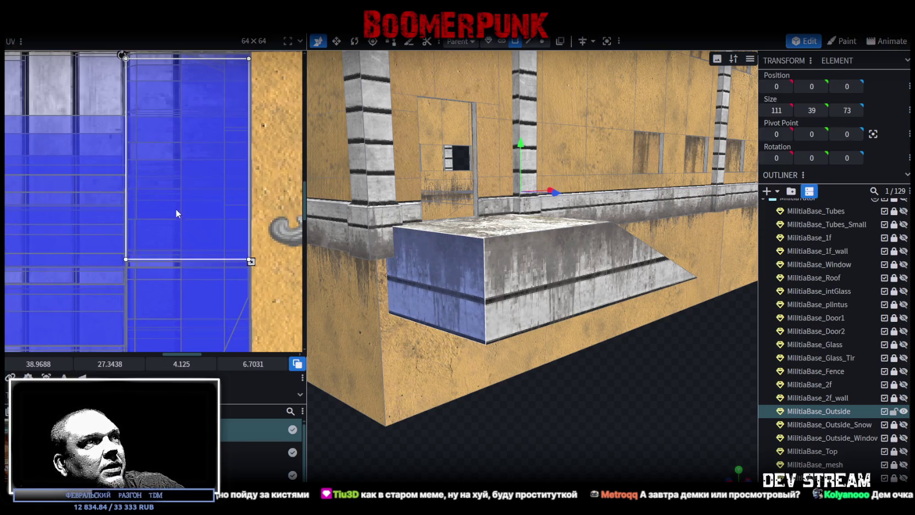
scroll("up", 3)
scroll("up", 3)
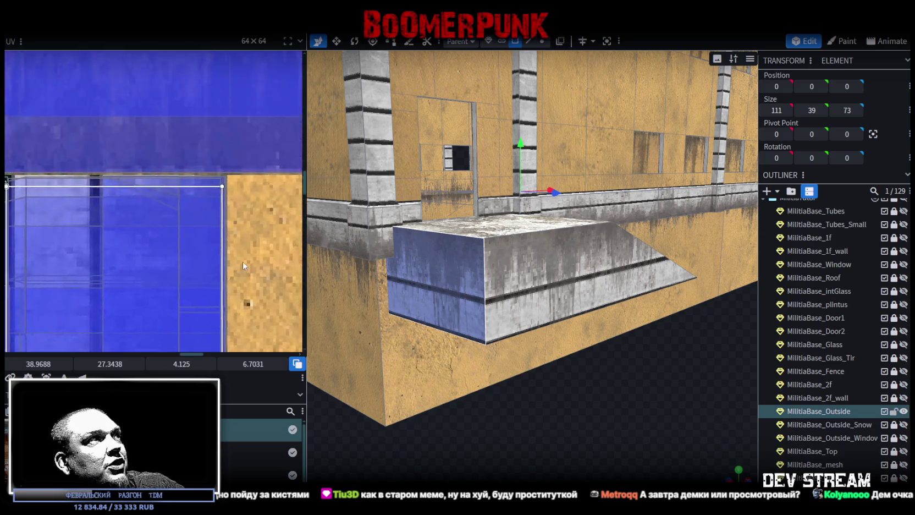
left_click_drag(199, 295, 199, 297)
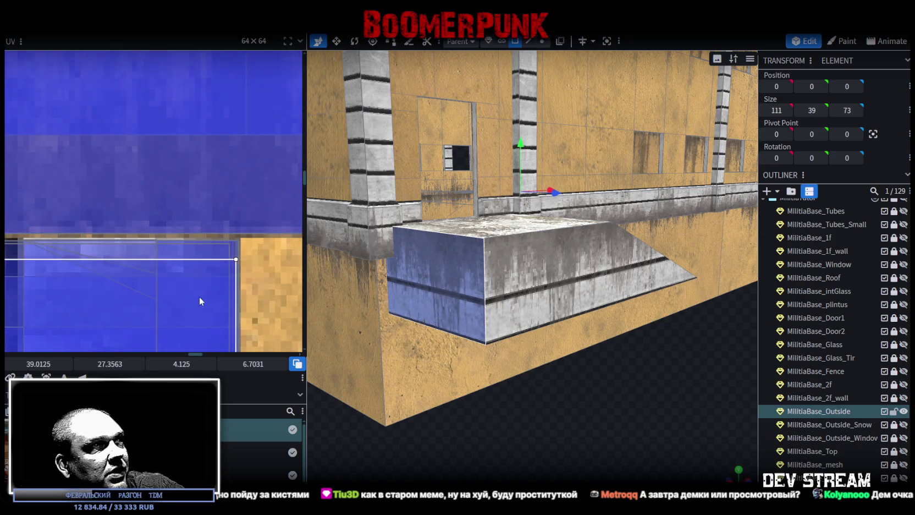
left_click_drag(561, 381, 566, 365)
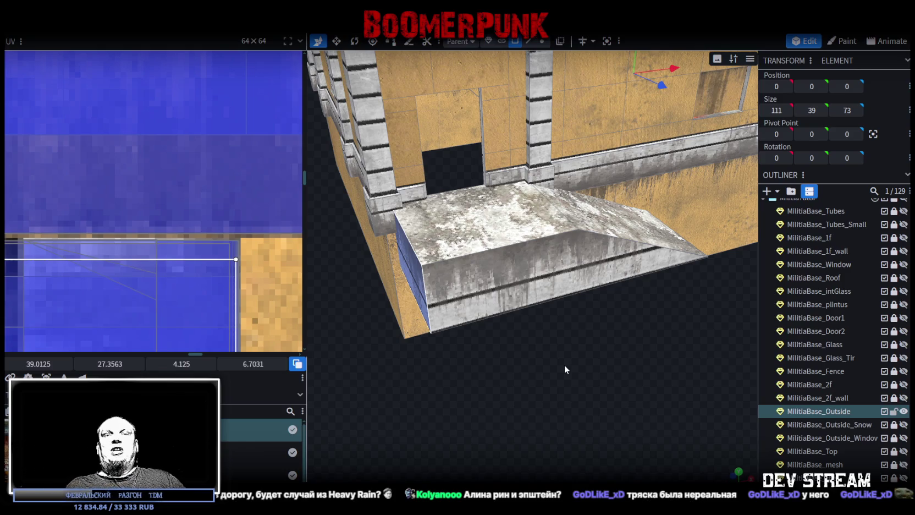
Step: Orbit and zoom out to view the whole building, then switch to the Unity Editor
left_click_drag(485, 275, 545, 375)
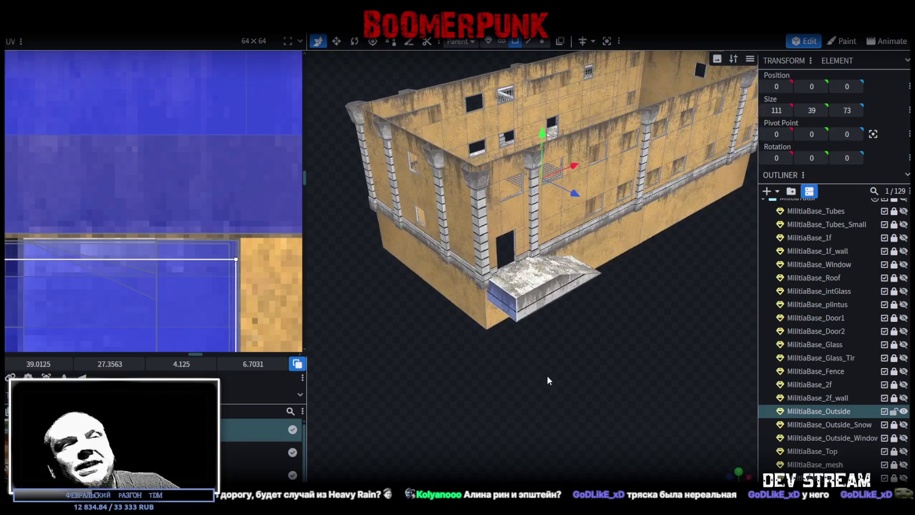
left_click_drag(564, 366, 568, 385)
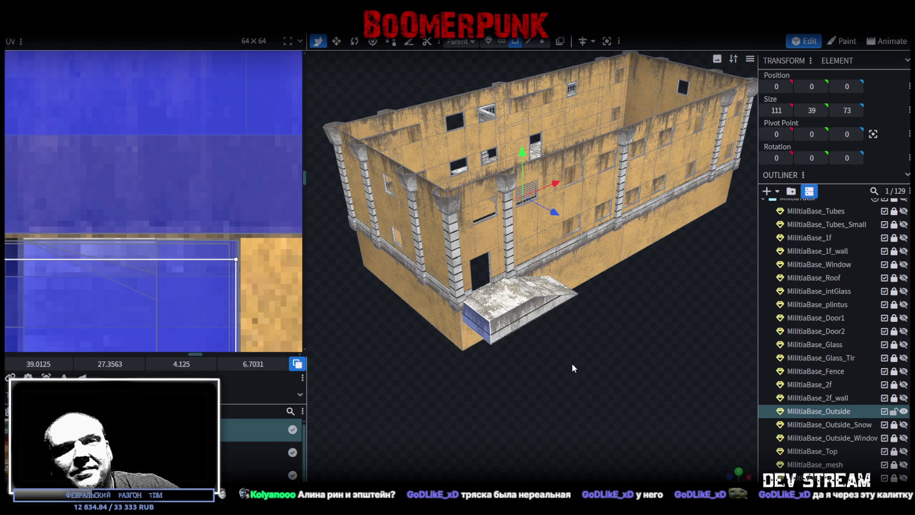
scroll("down", 3)
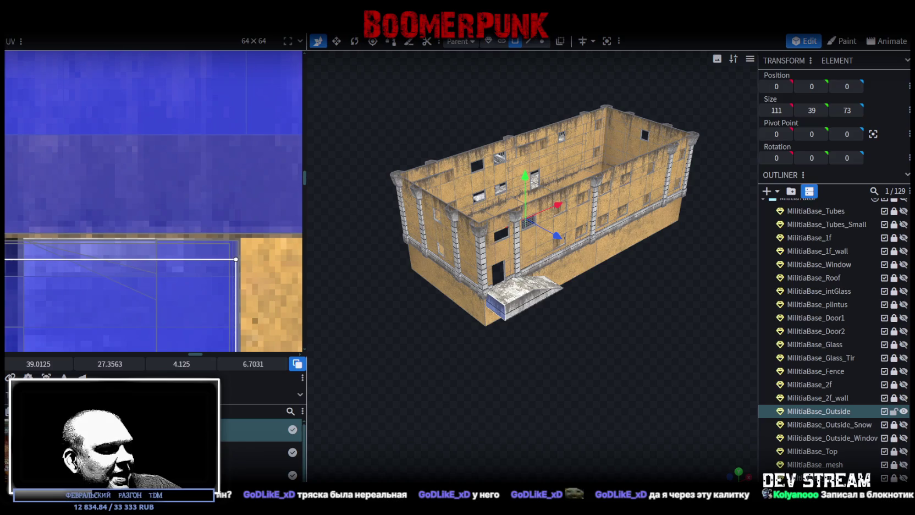
key("alt+Tab")
left_click_drag(549, 209, 440, 214)
scroll("up", 3)
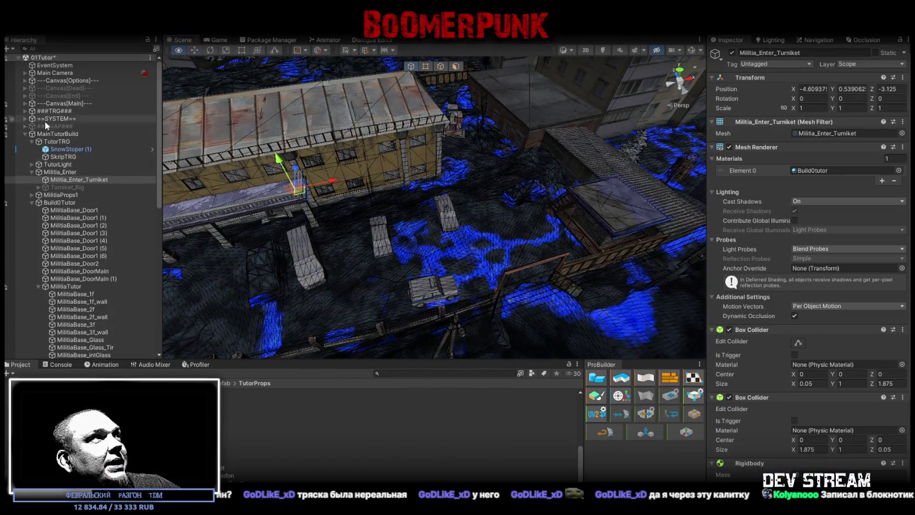
Step: Collapse the MainTutorBuild group, dismiss the create menu, and bring Chrome forward
left_click(25, 133)
left_click(83, 230)
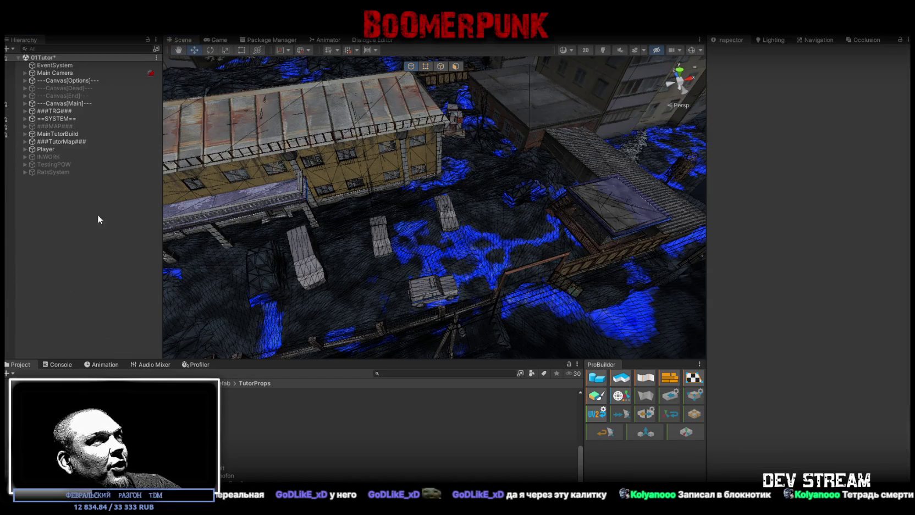
right_click(58, 210)
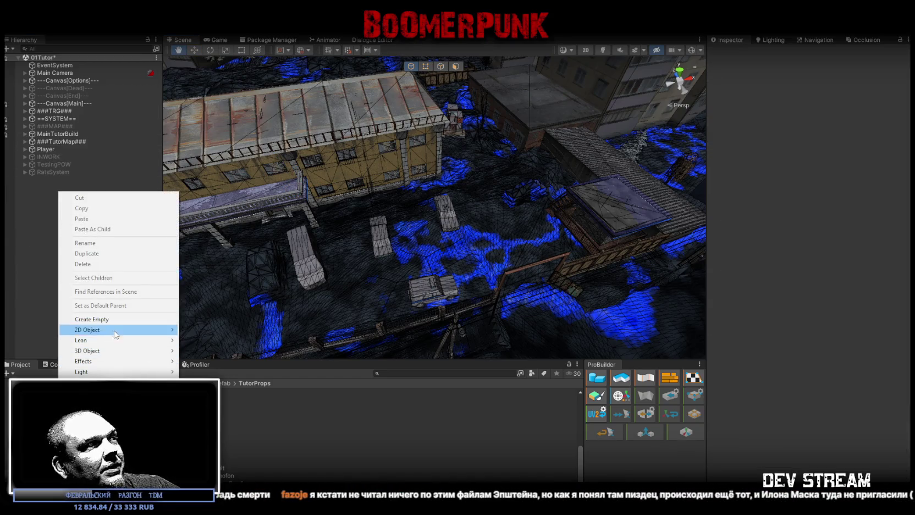
mouse_move(108, 351)
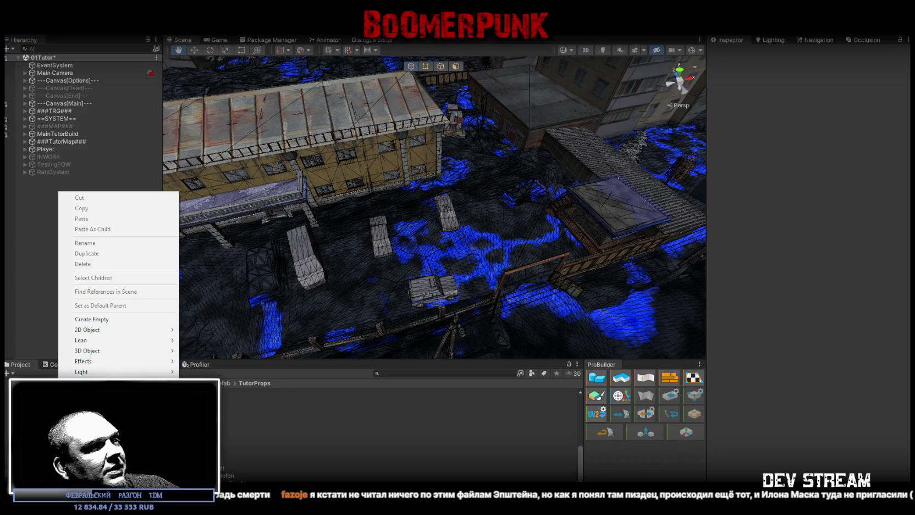
key("Escape")
key("w")
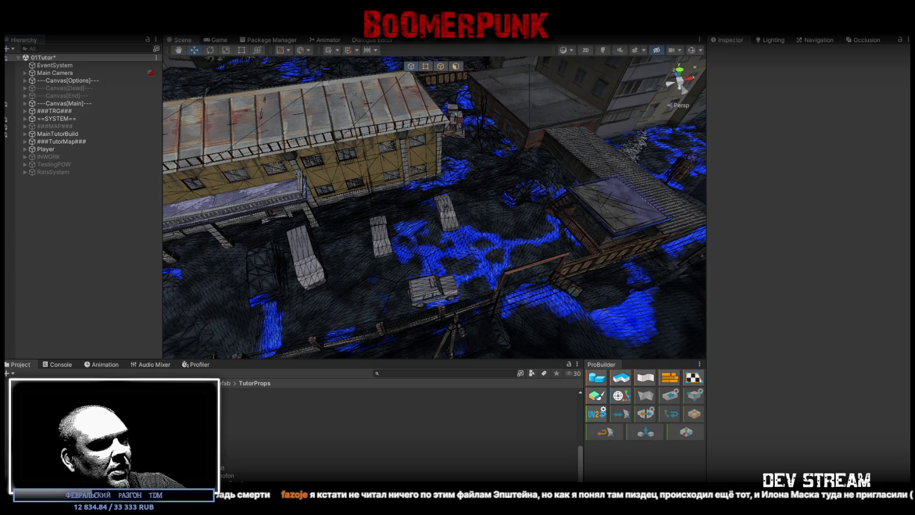
key("alt+Tab")
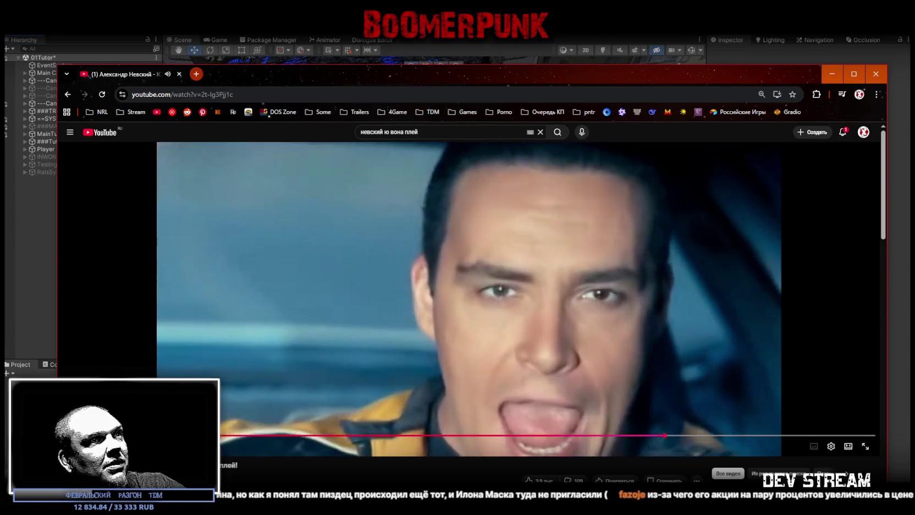
Step: Replay the YouTube video with Space, then close Chrome to return to Unity
key("space")
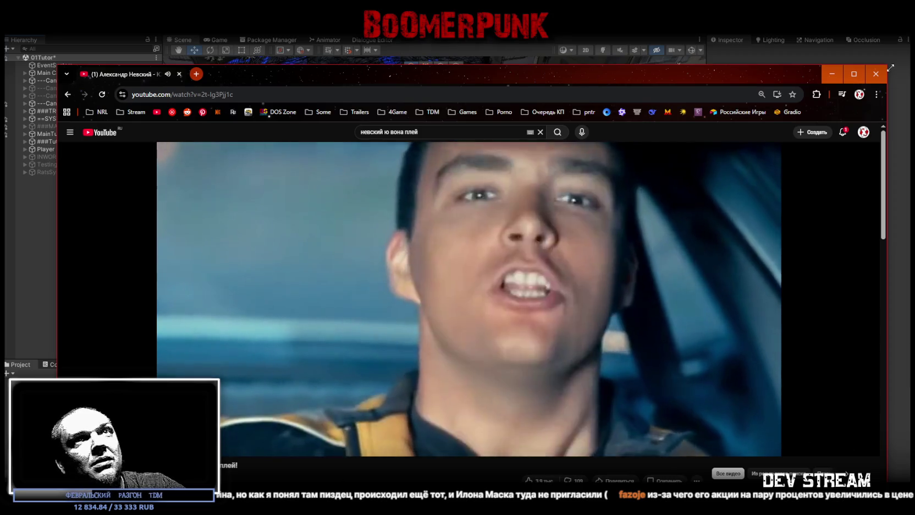
left_click(876, 75)
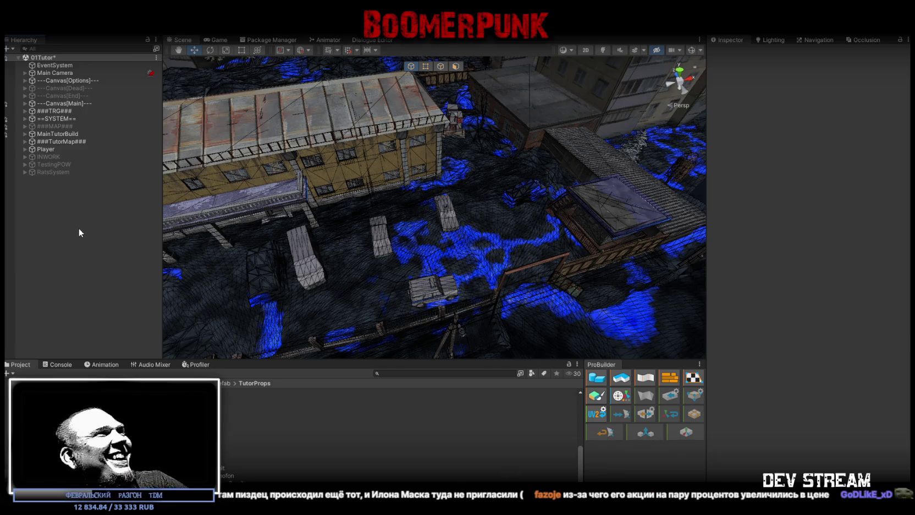
Step: Add a ProBuilder Cube from the Hierarchy's right-click menu
right_click(77, 191)
mouse_move(138, 354)
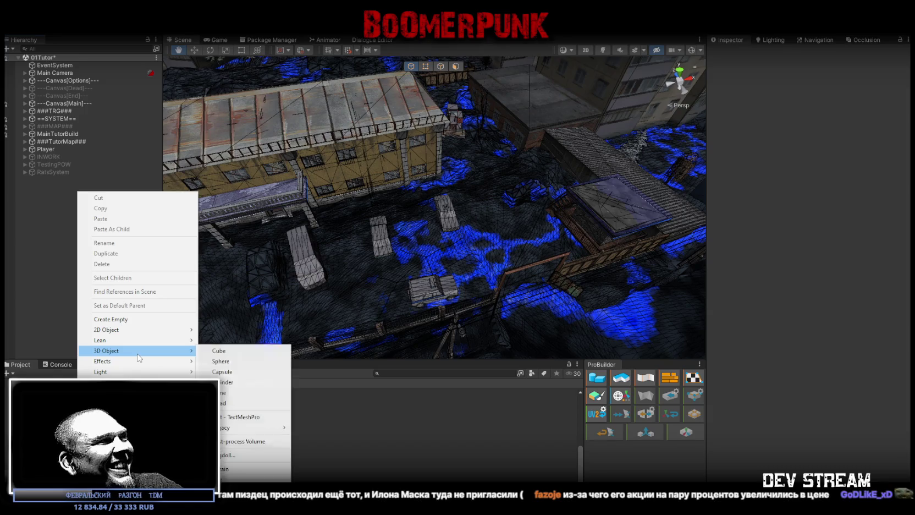
mouse_move(165, 434)
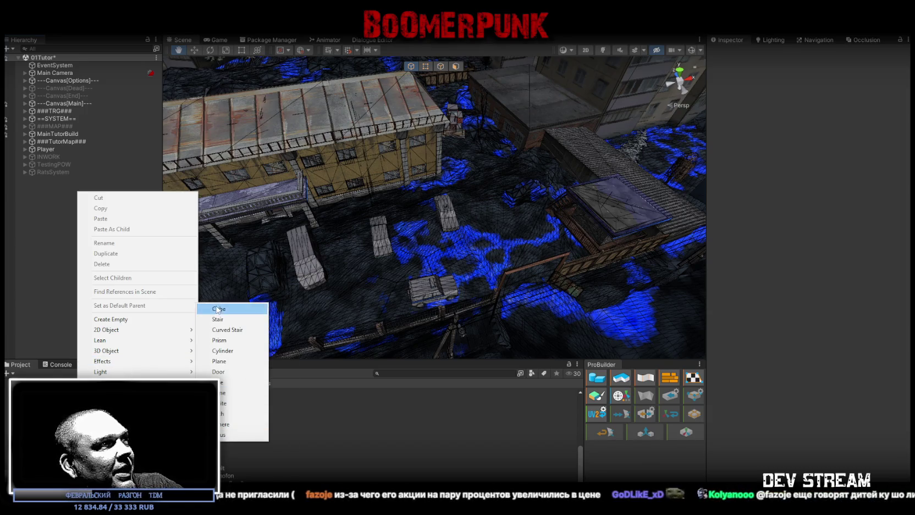
left_click(218, 309)
left_click_drag(473, 231, 503, 216)
Step: Set the cube's Transform Position to X 0, Y 55, Z 0
left_click(815, 88)
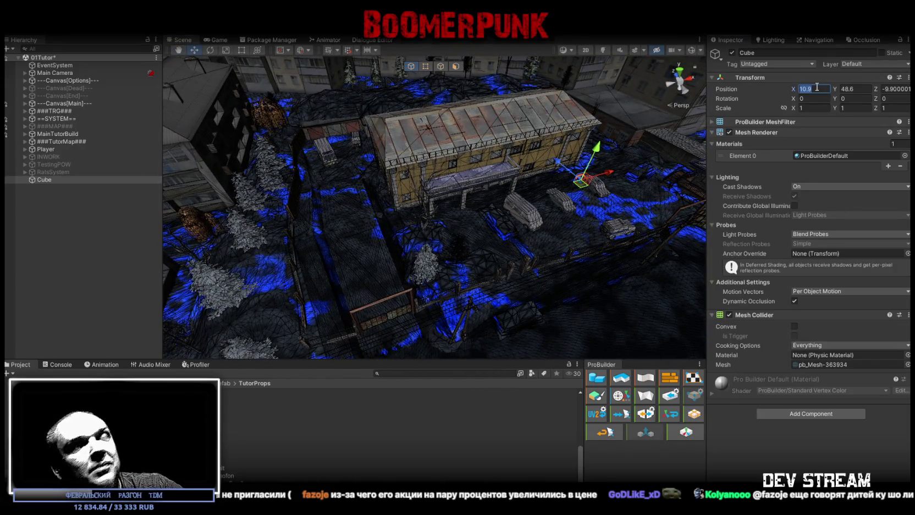
type("0")
left_click(883, 89)
type("0")
left_click(868, 89)
type("0")
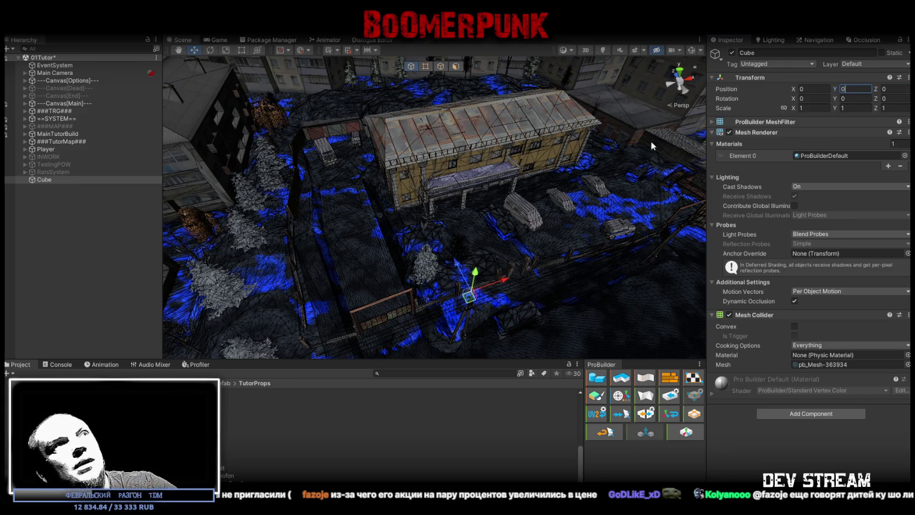
left_click(455, 67)
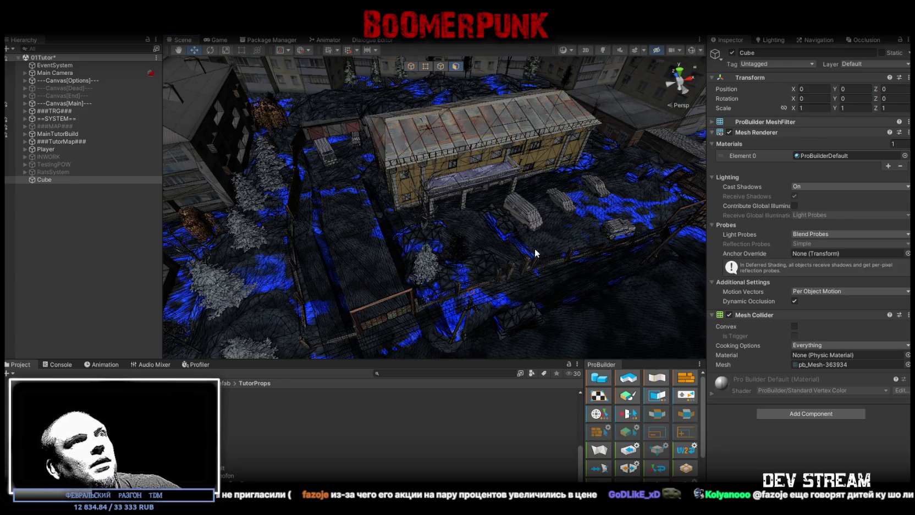
key("f")
left_click_drag(556, 267, 483, 244)
left_click(847, 89)
type("55")
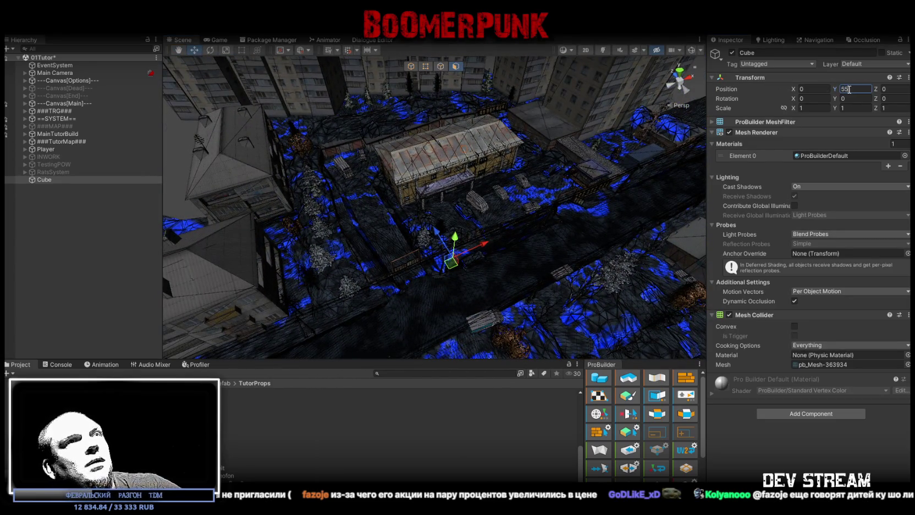
key("Return")
scroll("down", 3)
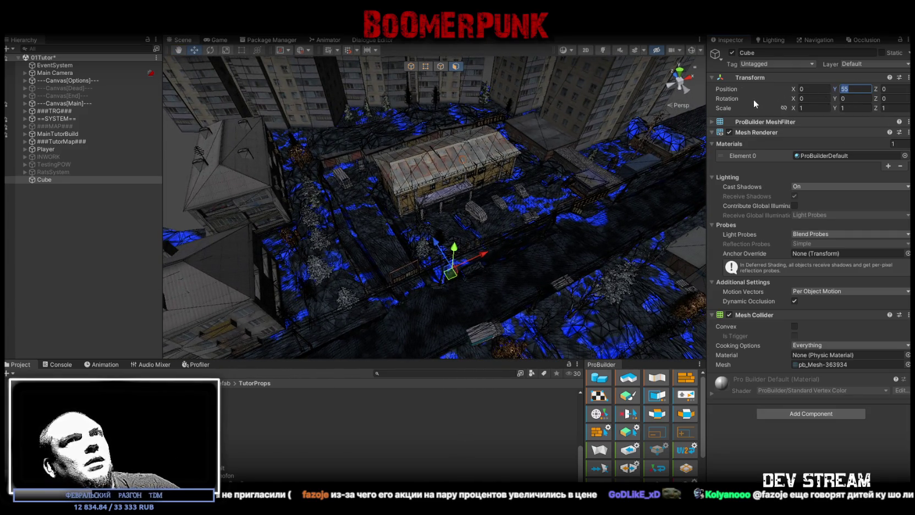
scroll("up", 3)
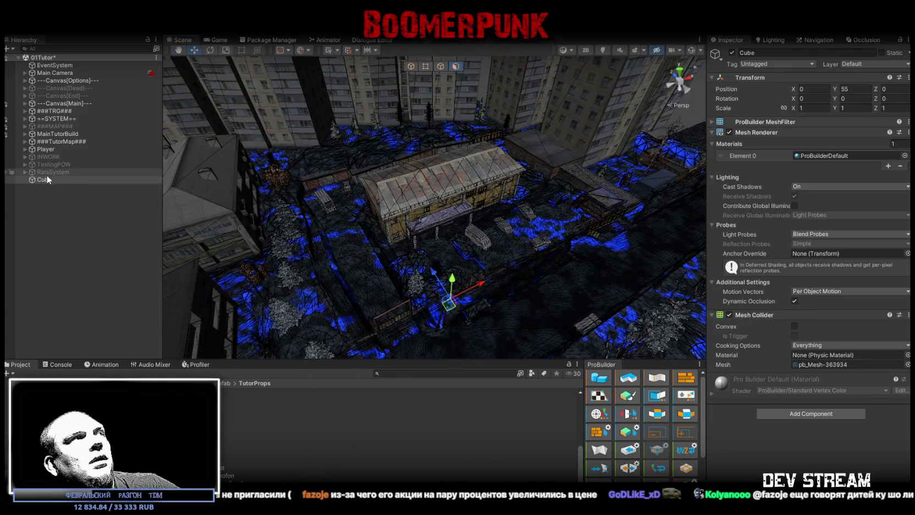
Step: Select only the Cube and scale it with R into a wide flat slab around the building
left_click(47, 179)
key("ctrl+a")
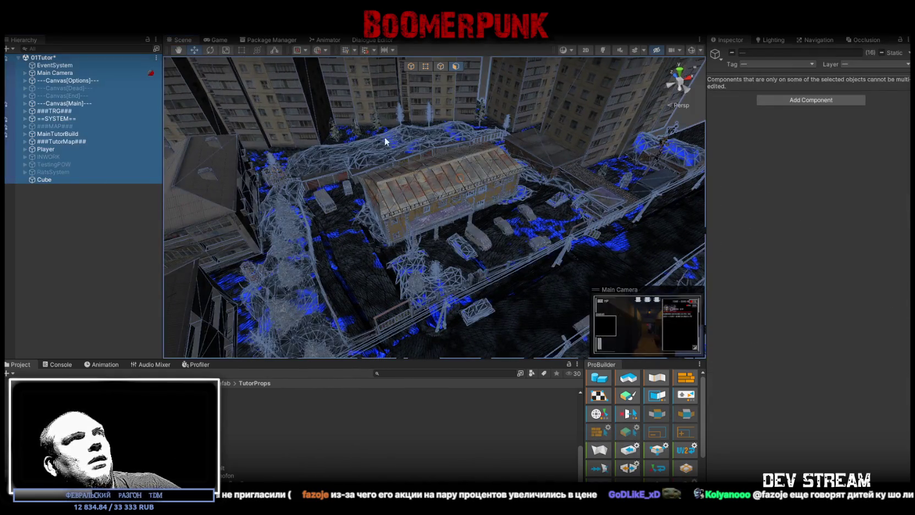
left_click(38, 182)
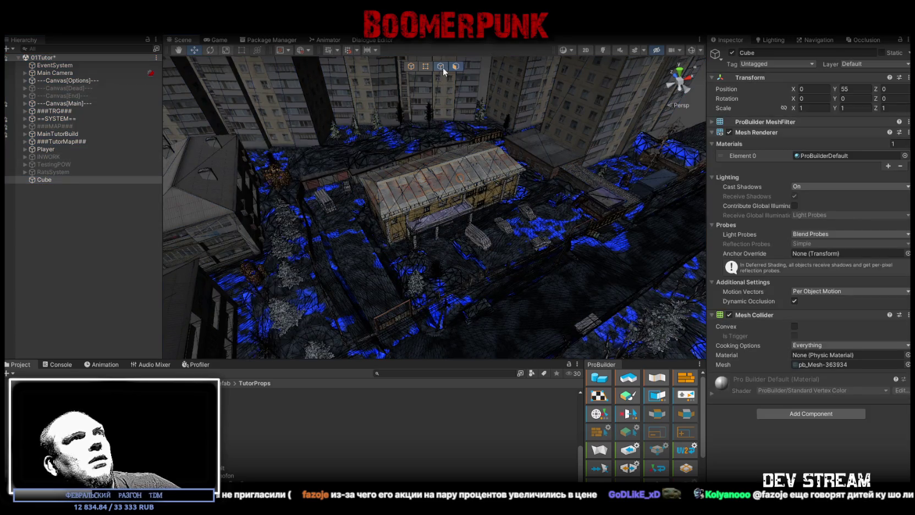
left_click_drag(476, 116, 854, 223)
key("r")
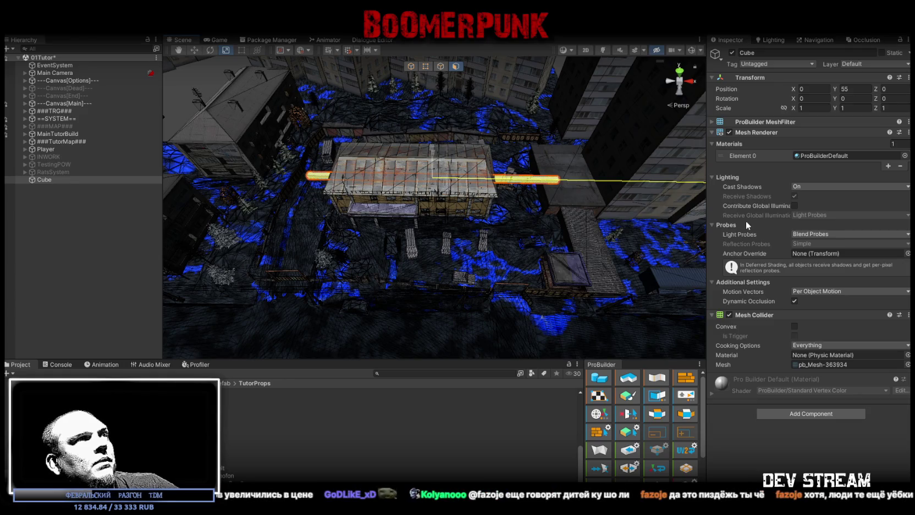
scroll("up", 3)
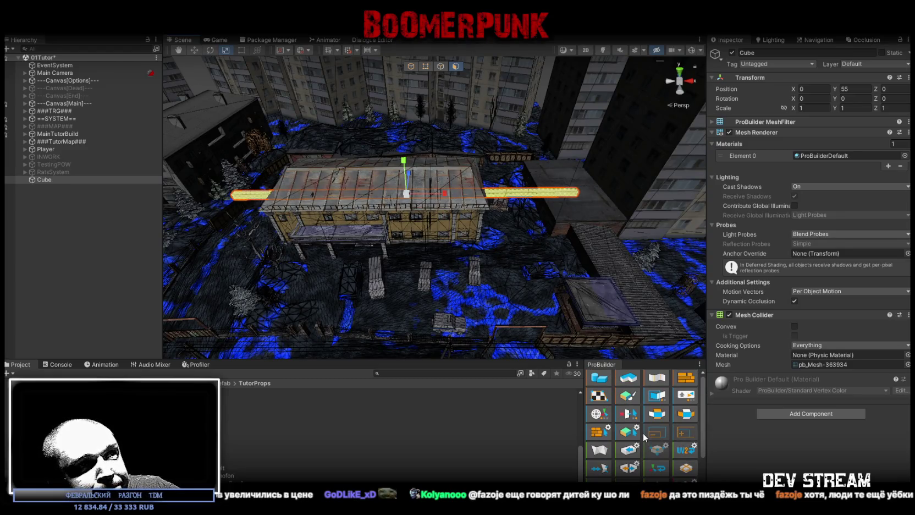
scroll("down", 3)
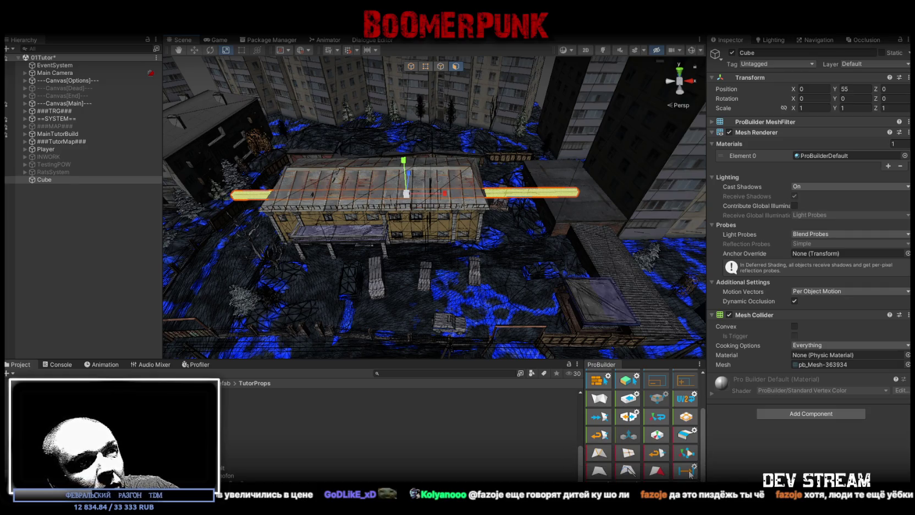
scroll("down", 3)
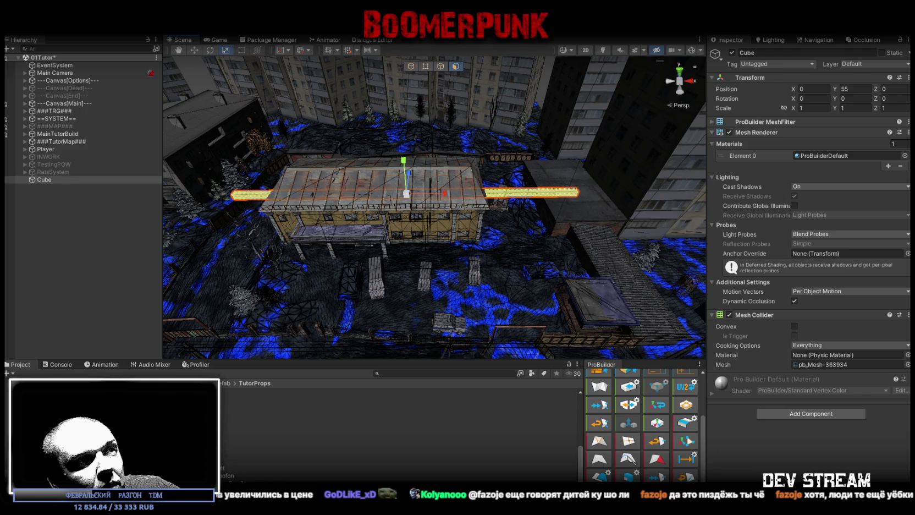
scroll("up", 3)
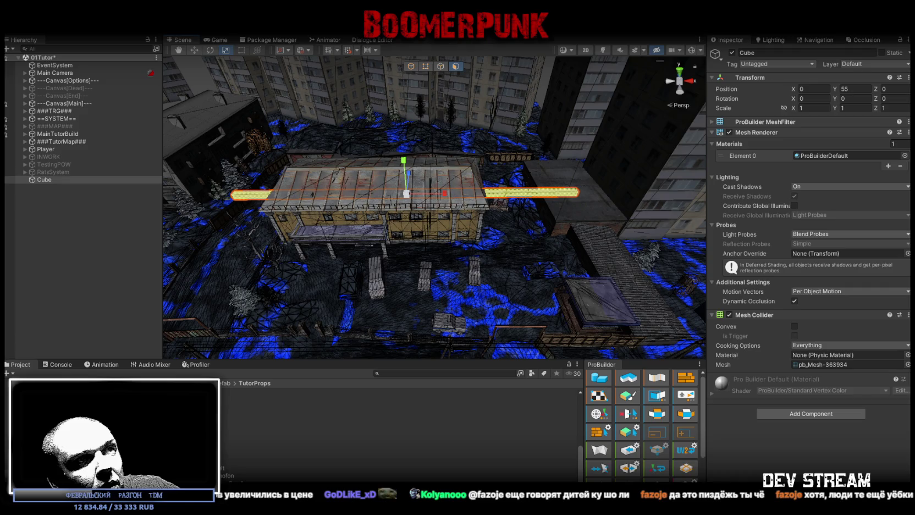
scroll("down", 3)
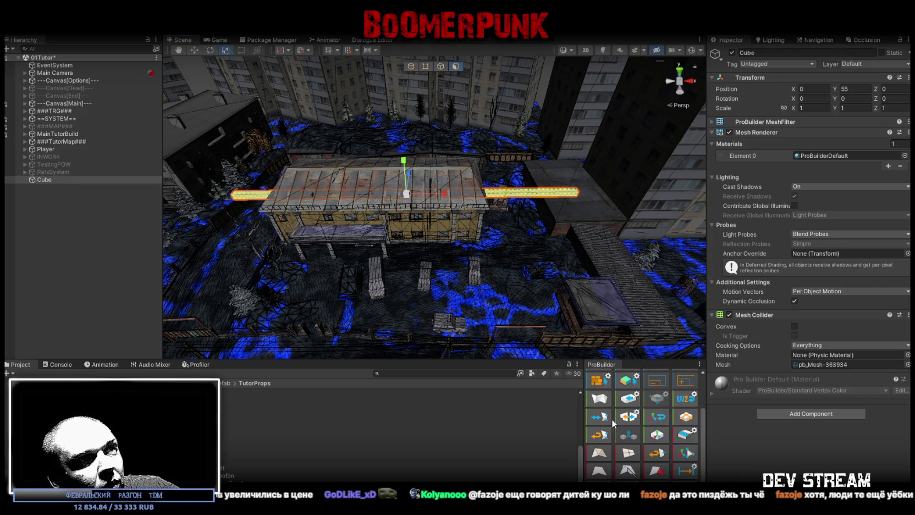
left_click_drag(550, 307, 644, 356)
left_click_drag(572, 319, 604, 147)
Step: Scale the cube taller, framing it with F and viewing it from the side
key("r")
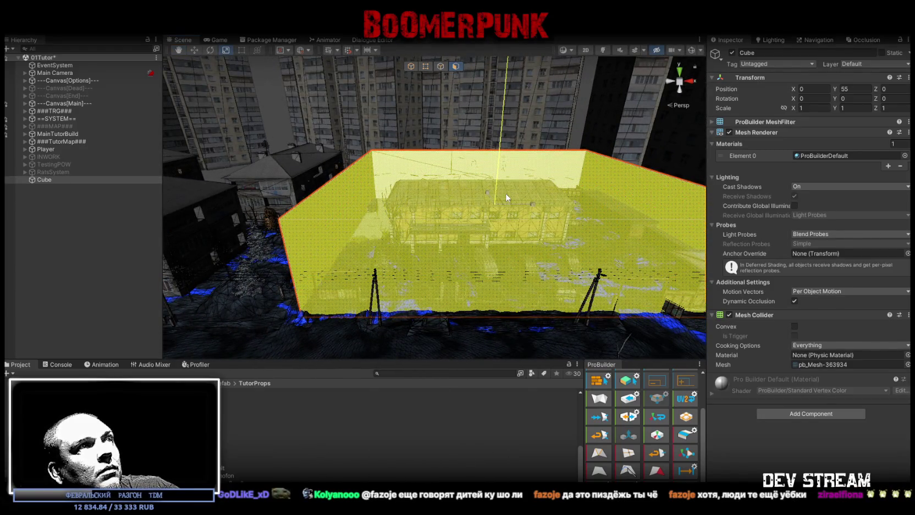
left_click_drag(484, 283, 650, 270)
key("f")
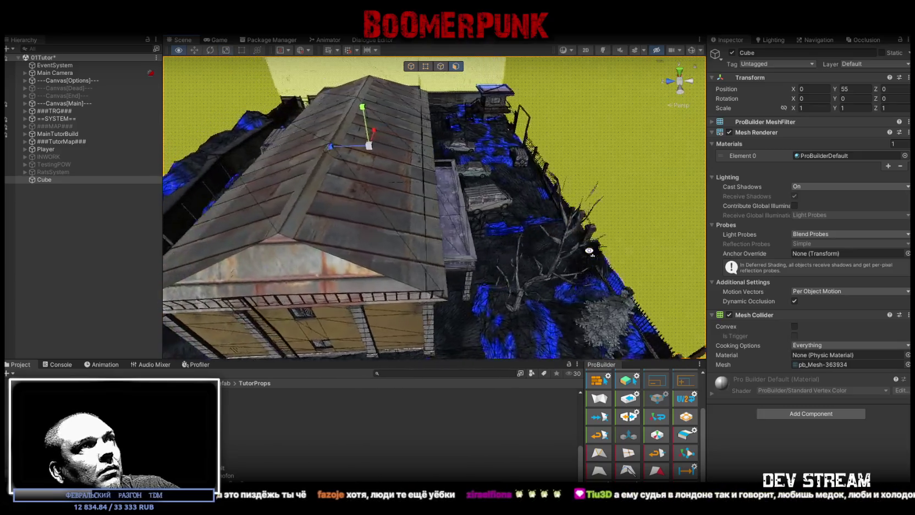
left_click_drag(371, 170, 252, 252)
scroll("up", 3)
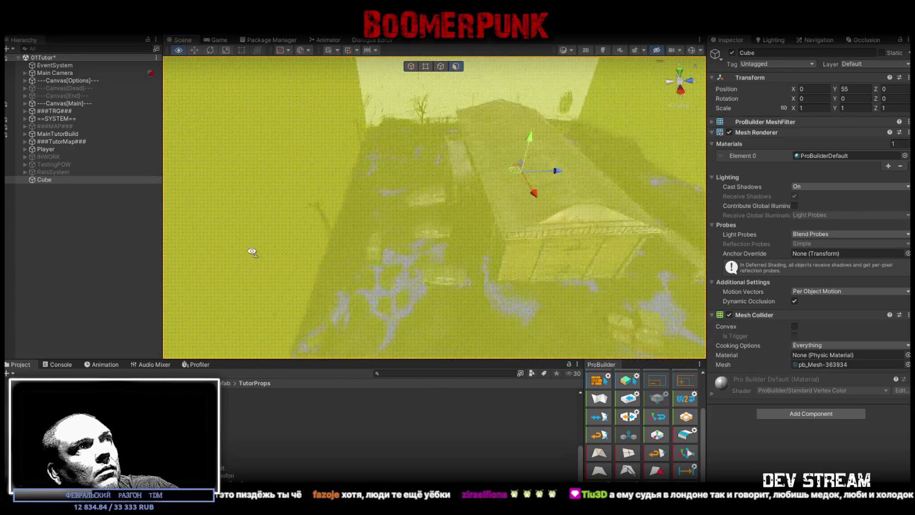
scroll("down", 3)
Step: Slide the cube along the Z axis with the Move tool until it covers the building
left_click_drag(540, 141, 443, 209)
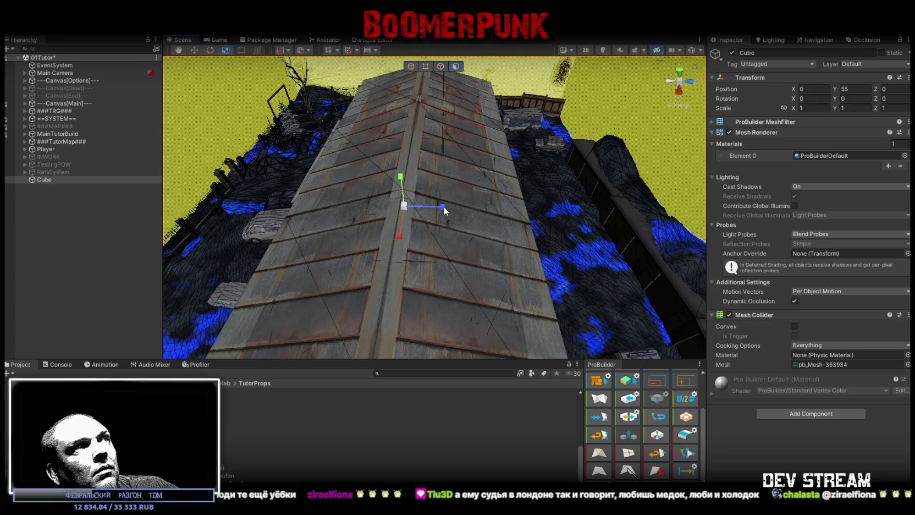
left_click_drag(443, 204, 308, 168)
key("r")
key("w")
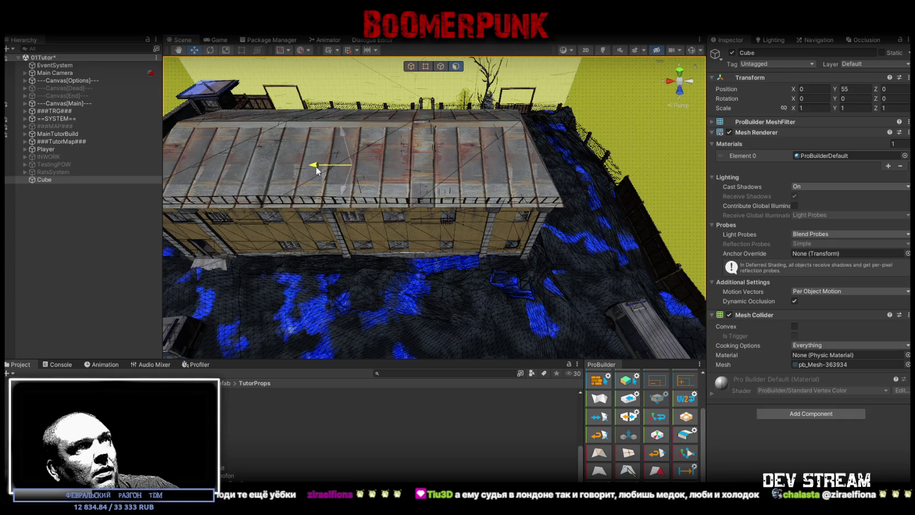
left_click_drag(317, 166, 172, 177)
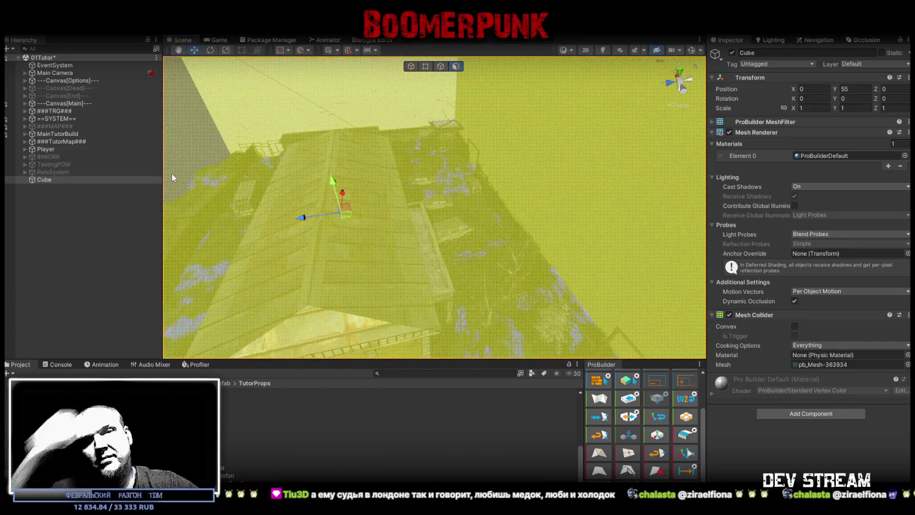
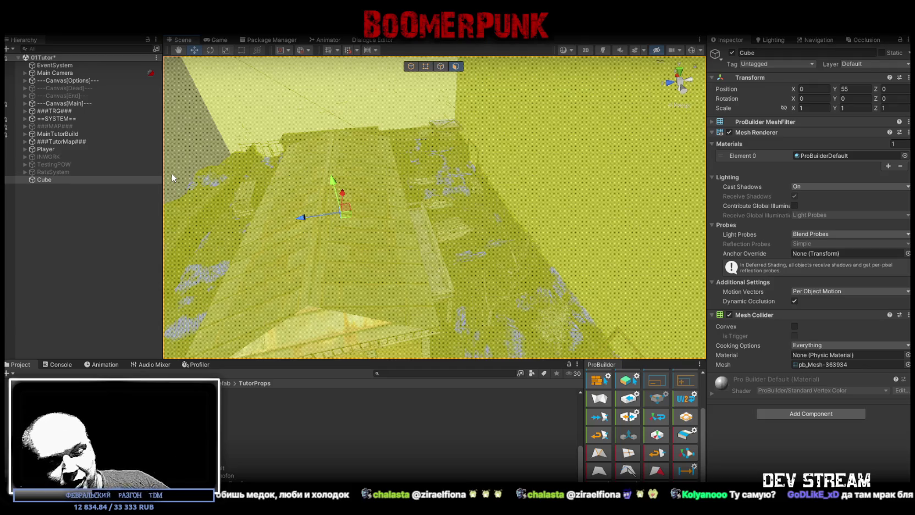
Step: Orbit the Scene view down to the fence and switch ProBuilder to Object selection mode
left_click_drag(171, 173, 524, 209)
key("r")
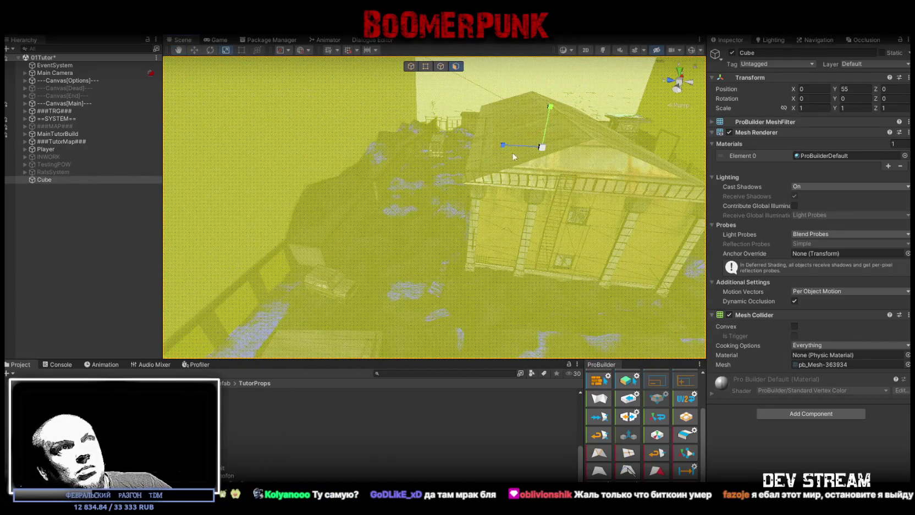
left_click_drag(499, 145, 391, 192)
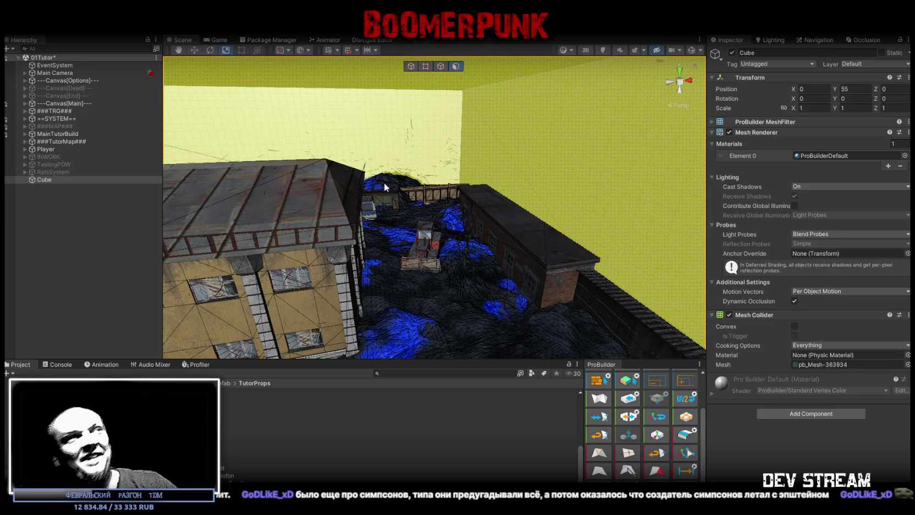
left_click_drag(490, 221, 645, 231)
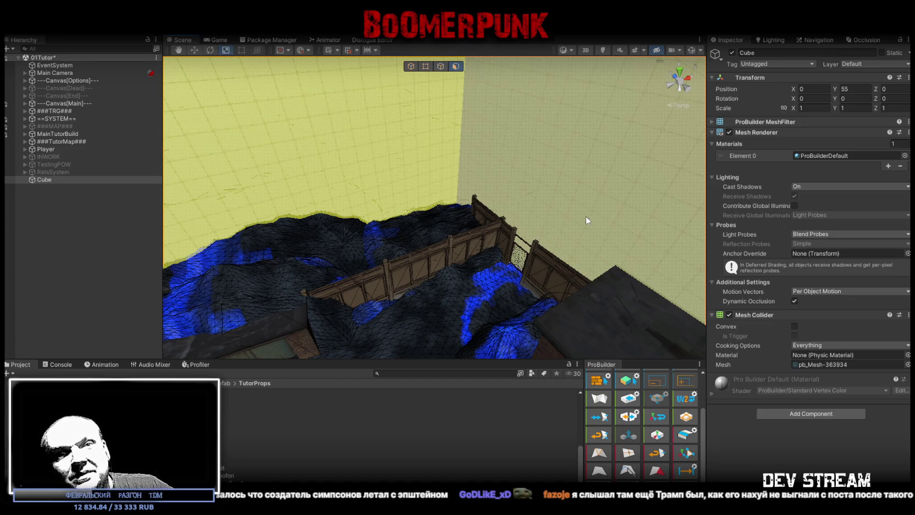
left_click_drag(645, 231, 643, 214)
key("h")
Step: Select the ZaborZavod3 and ZaborZavod4 fence pieces and inspect them from several angles
left_click(411, 226)
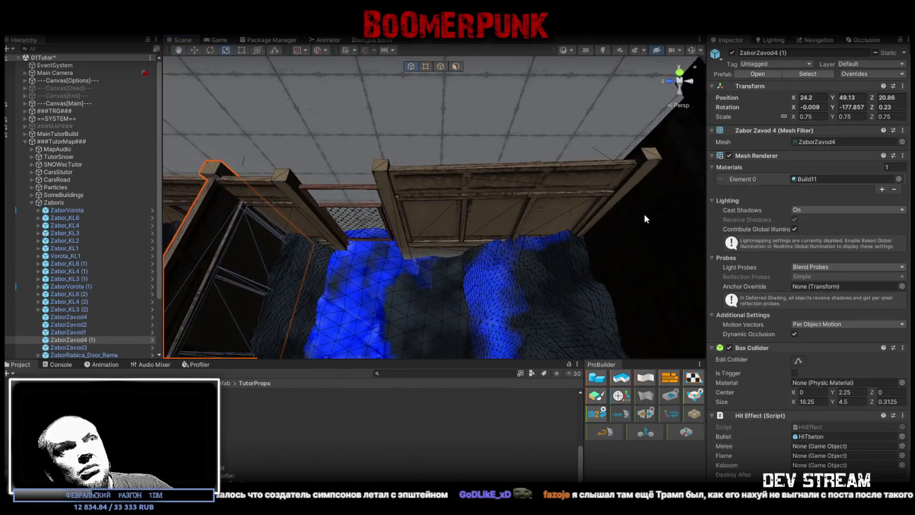
left_click(424, 196)
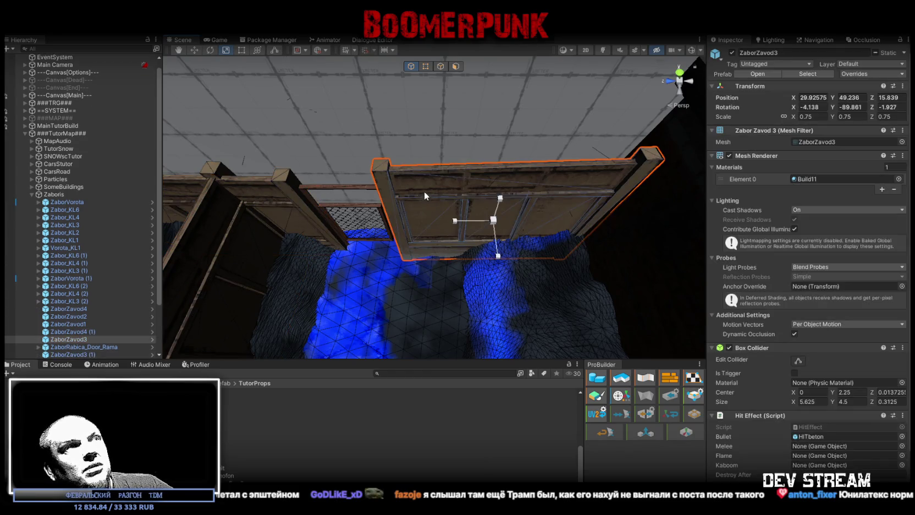
left_click(287, 182)
left_click_drag(288, 182, 430, 172)
left_click(385, 186)
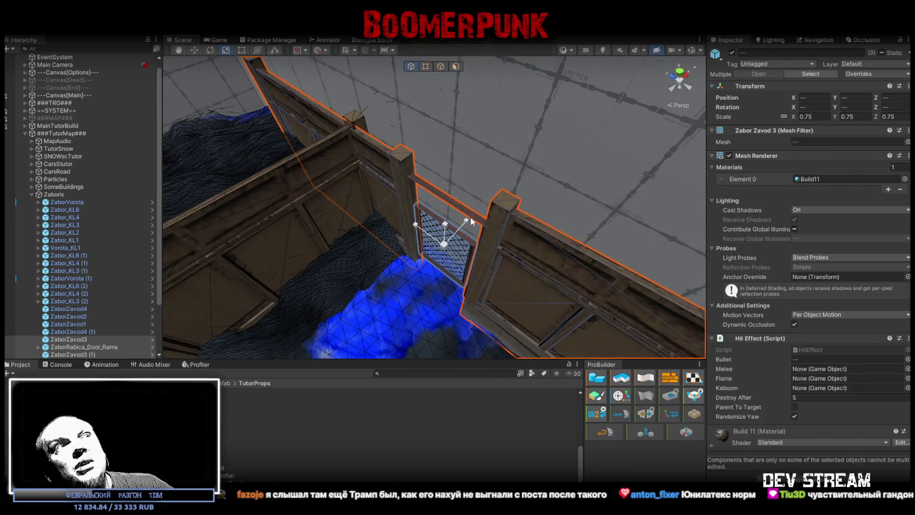
left_click_drag(471, 218, 486, 211)
key("w")
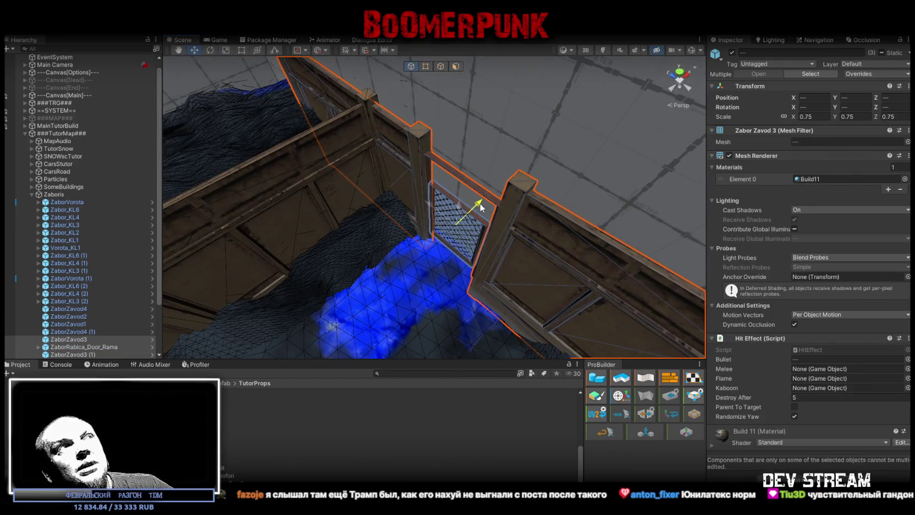
left_click_drag(480, 203, 414, 197)
left_click_drag(336, 234, 360, 177)
left_click(443, 197)
left_click_drag(443, 197, 244, 210)
Step: Frame ZaborZavod4 (1), rotate it slightly, and nudge it along Z
left_click(459, 226)
key("f")
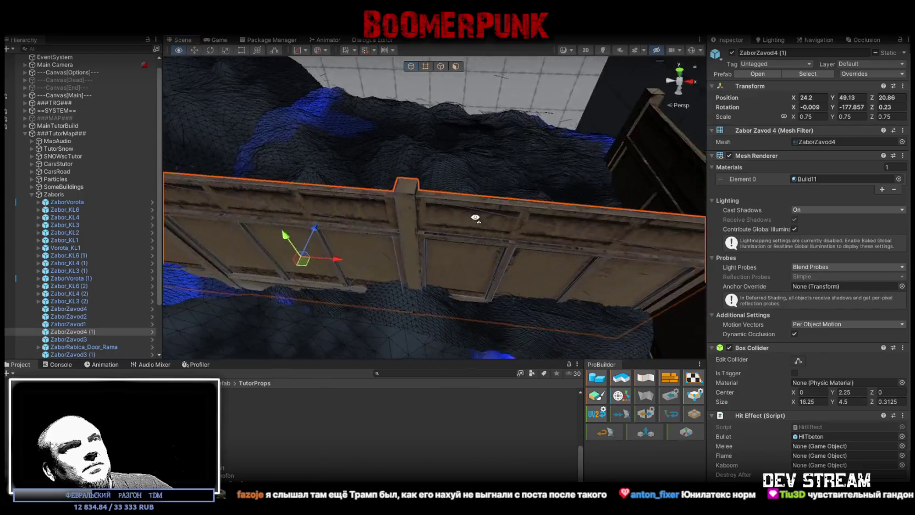
key("e")
left_click_drag(307, 245, 461, 197)
key("w")
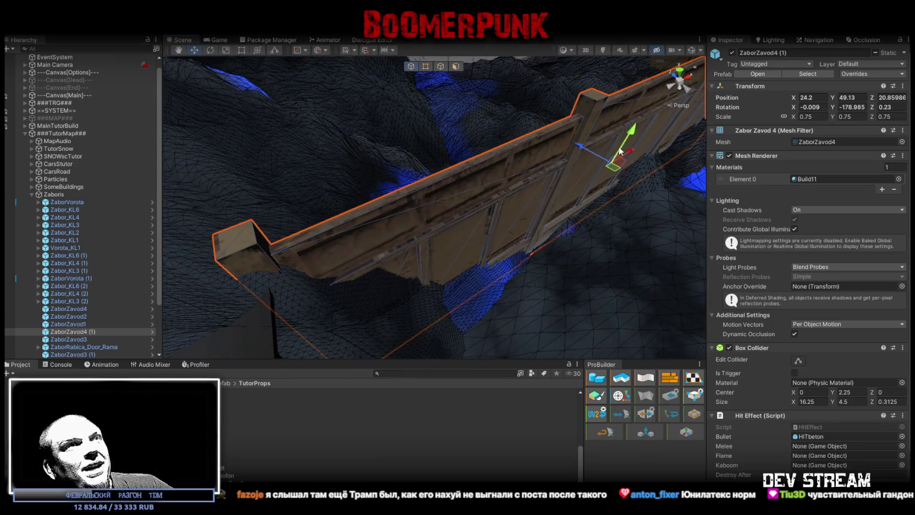
left_click_drag(583, 153, 356, 173)
Step: Duplicate the fence, then move, turn and lower the copy beside the gate
key("ctrl+d")
key("ctrl+d")
left_click_drag(286, 198, 606, 144)
key("e")
key("w")
key("e")
key("w")
left_click_drag(545, 128, 484, 178)
key("ctrl+k")
left_click_drag(490, 196, 509, 201)
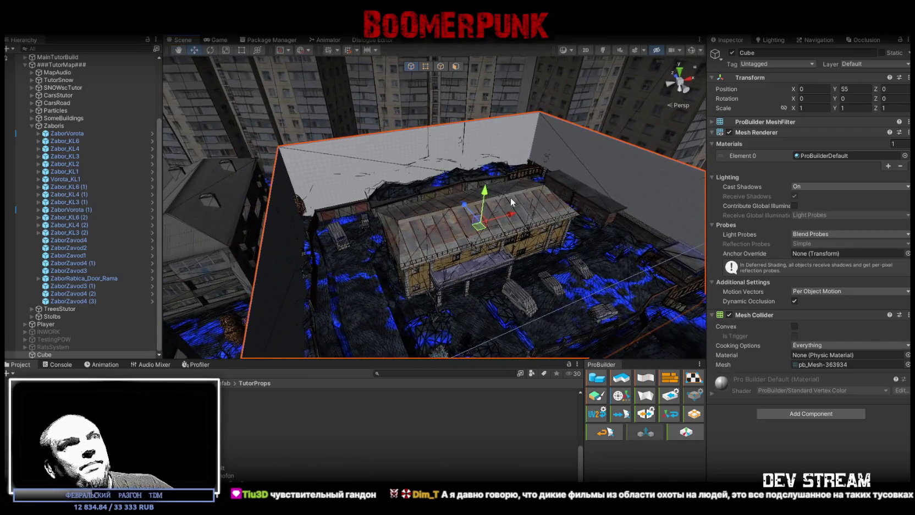
Step: Set the Cube's layer to 6: Stairse and Cast Shadows to Off, then drag it into ###TutorMap###
left_click(855, 64)
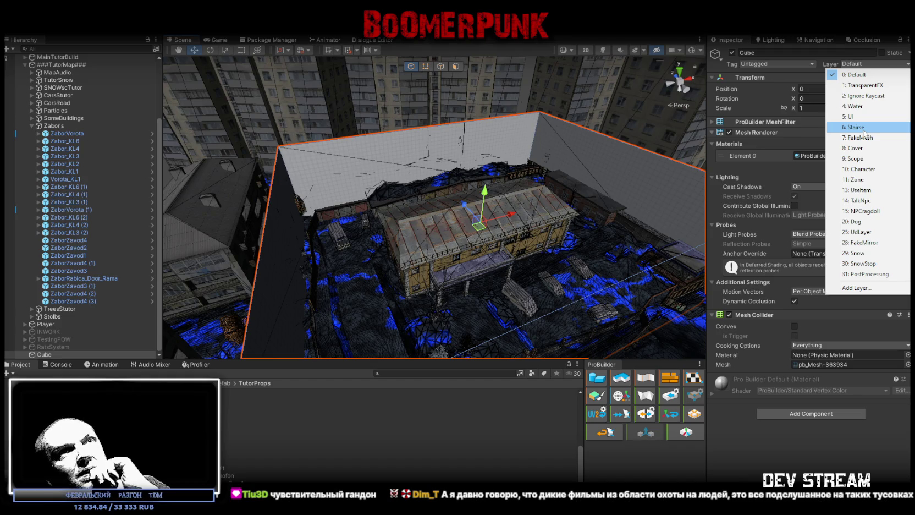
left_click(863, 131)
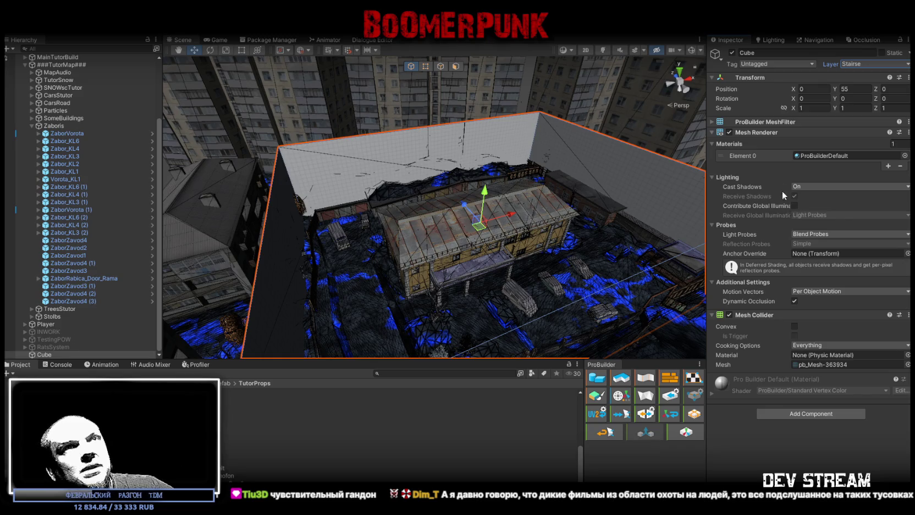
left_click(807, 186)
left_click(802, 196)
left_click_drag(583, 215, 538, 221)
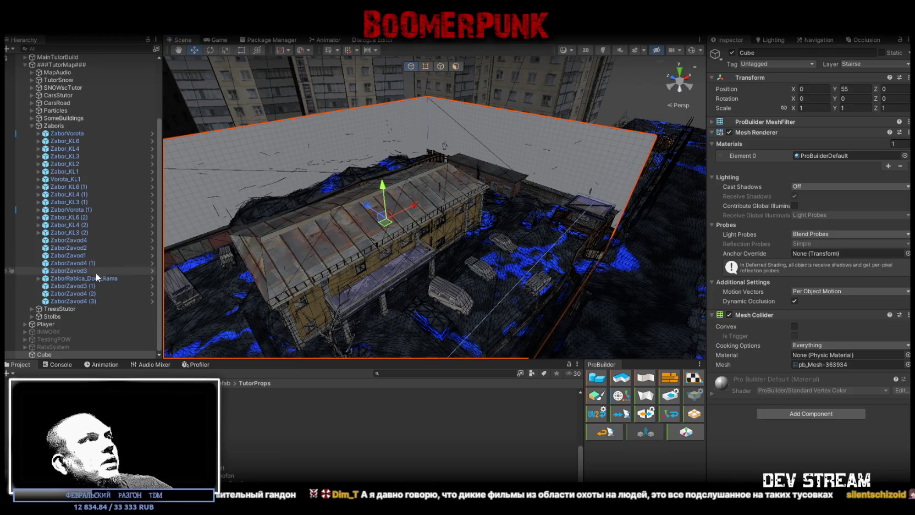
left_click_drag(53, 353, 55, 72)
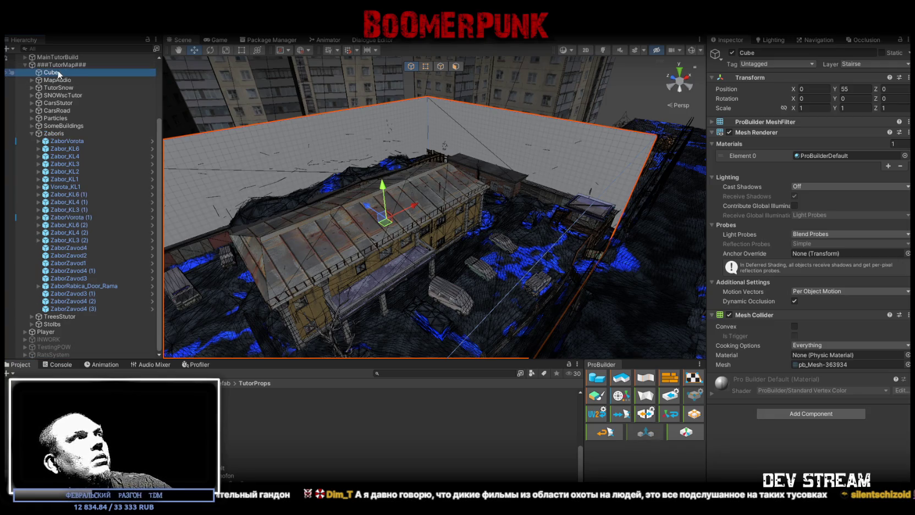
Step: Rename the Cube to BlockExit in the Hierarchy
left_click(59, 74)
type("Map")
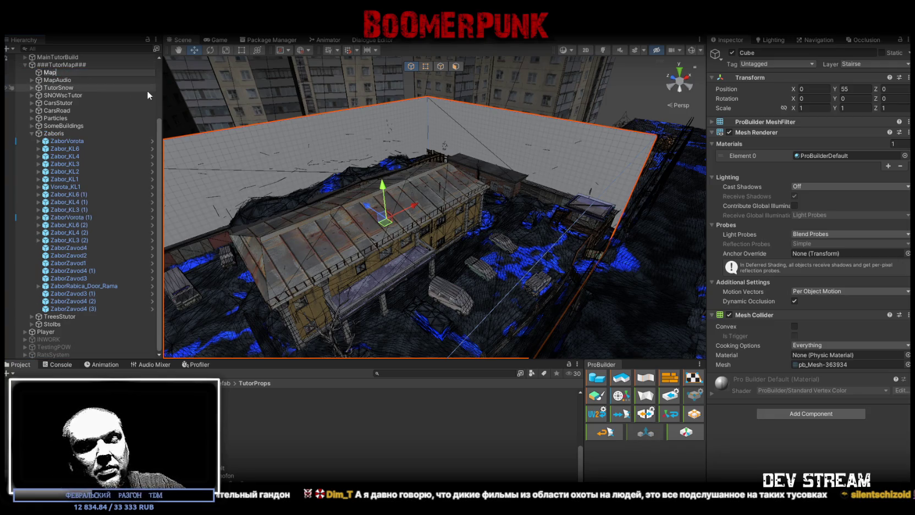
type("Bloc")
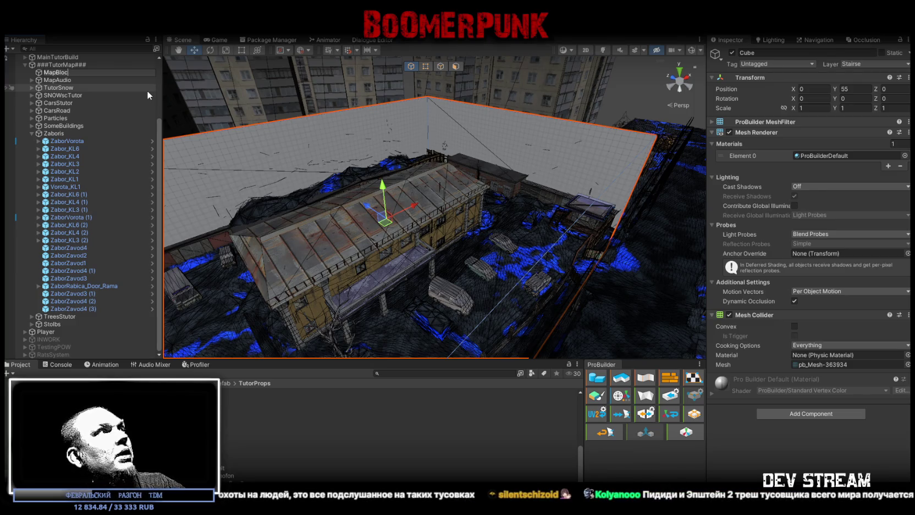
key("ctrl+a")
key("BackSpace")
type("Bloc")
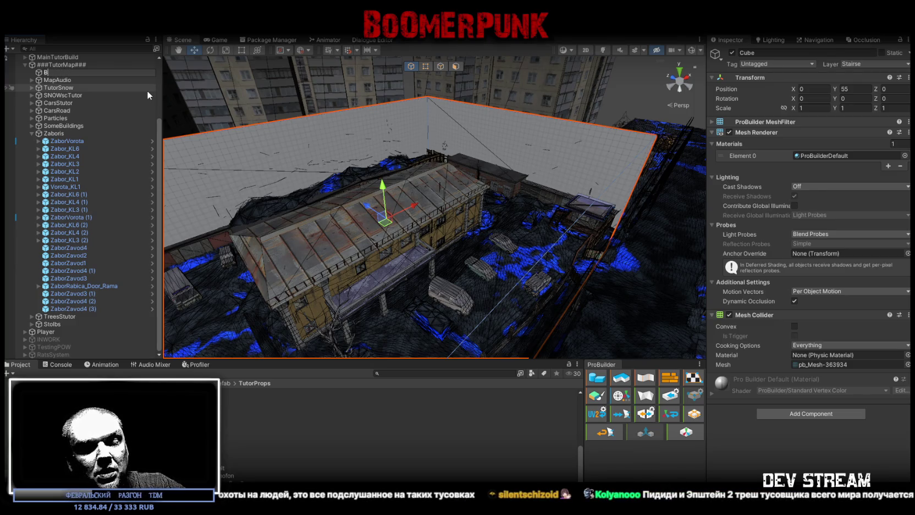
type("kOut")
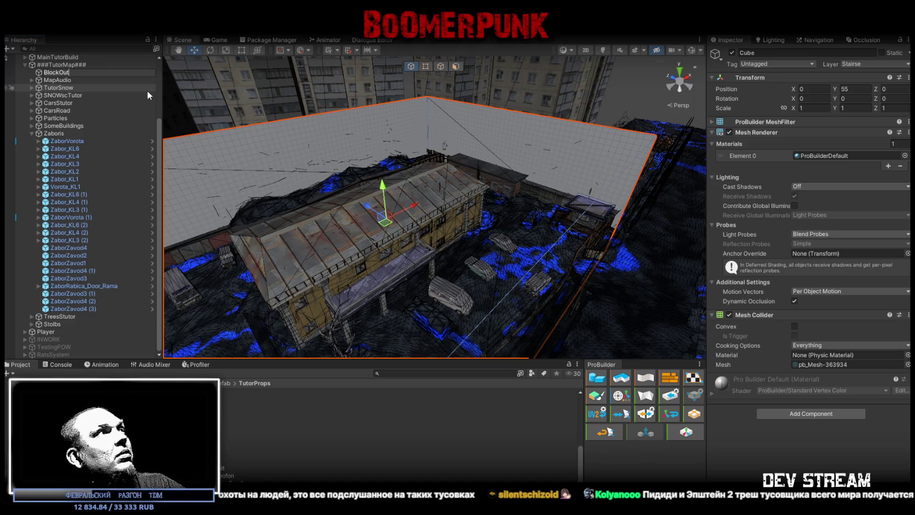
key("BackSpace")
key("BackSpace")
key("BackSpace")
type("Ex")
type("it")
key("Return")
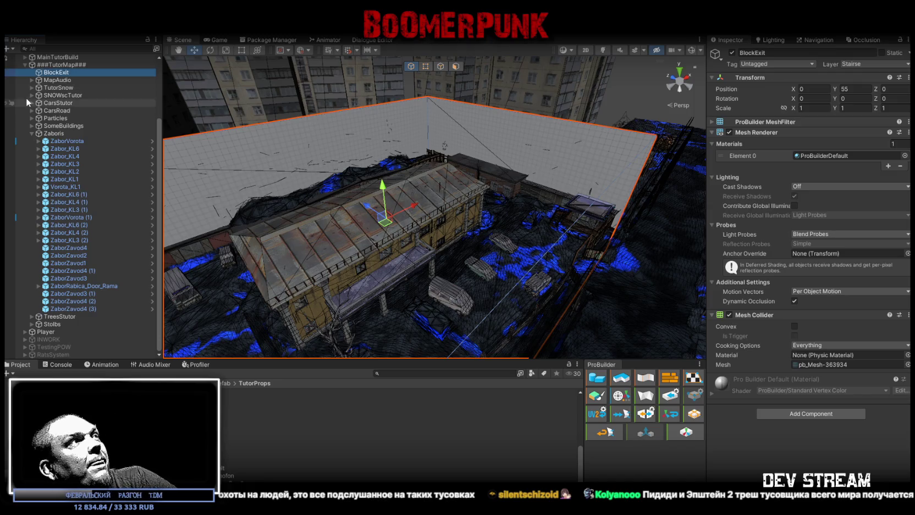
Step: Mark BlockExit as Static in the Inspector
scroll("up", 3)
left_click(881, 53)
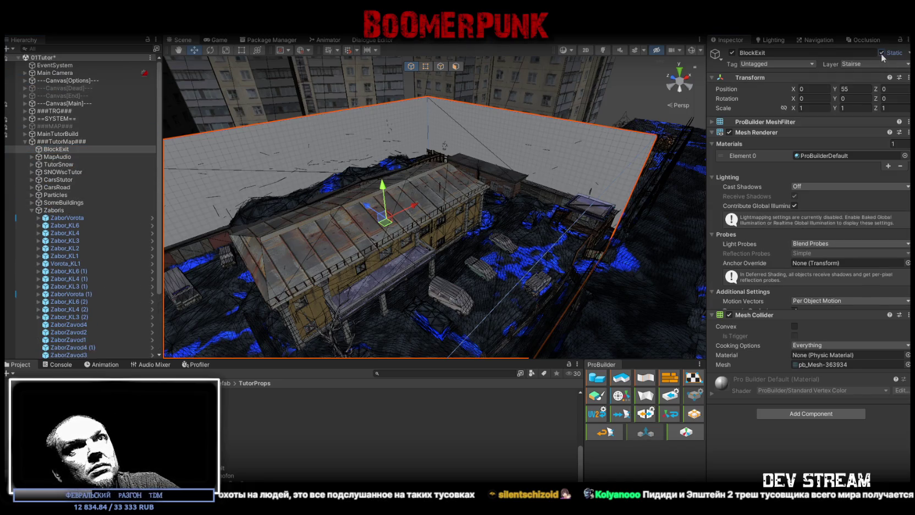
left_click_drag(520, 230, 520, 229)
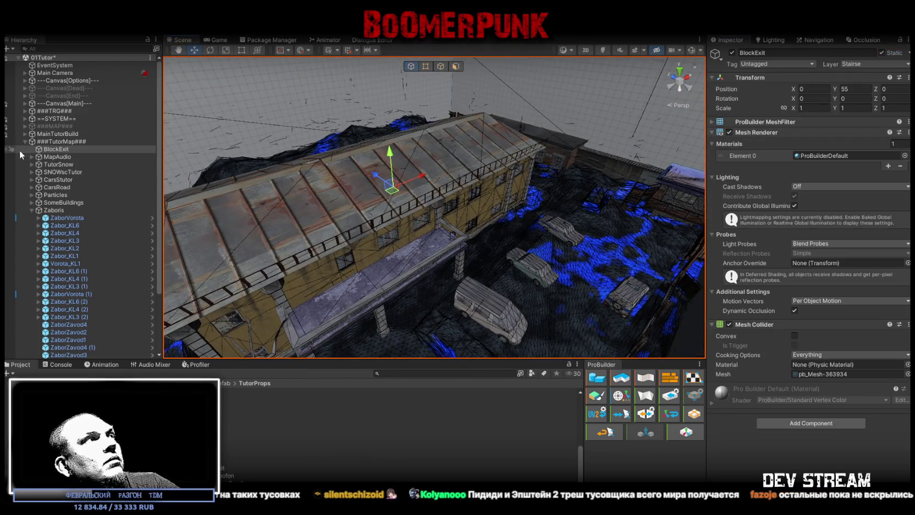
Step: Fly the Scene view across the yard around the building
left_click_drag(531, 149, 487, 48)
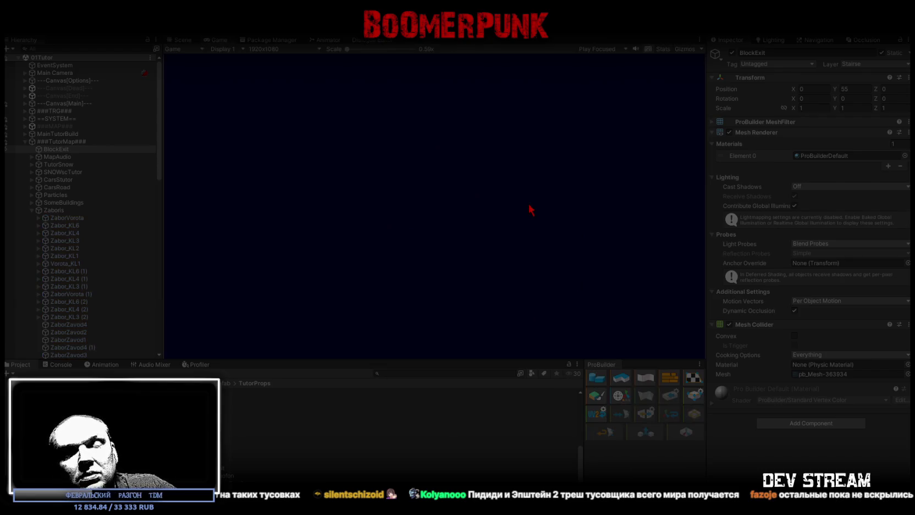
Step: Maximize the Game view and walk the character forward toward the window
double_click(212, 41)
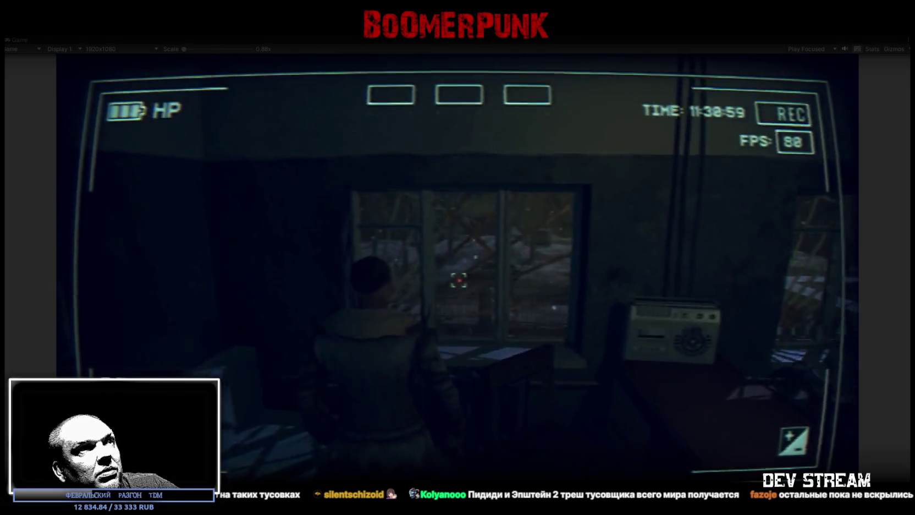
key("w")
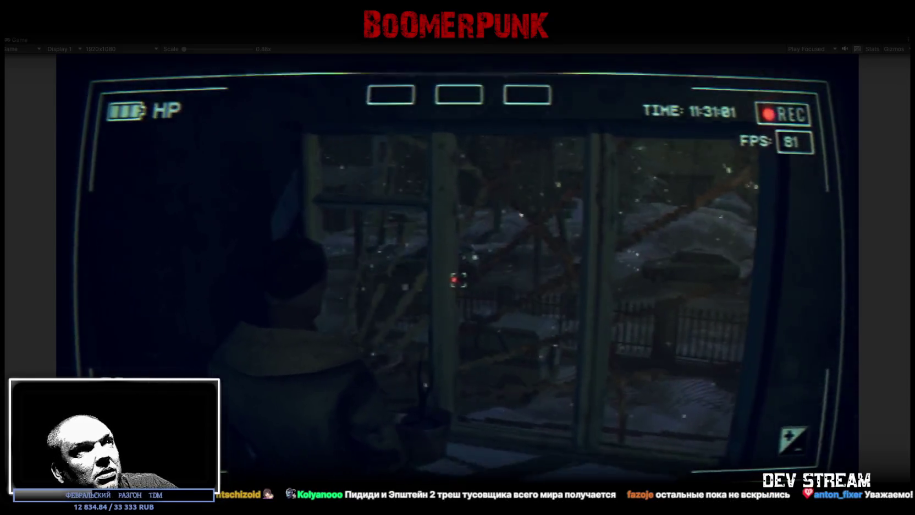